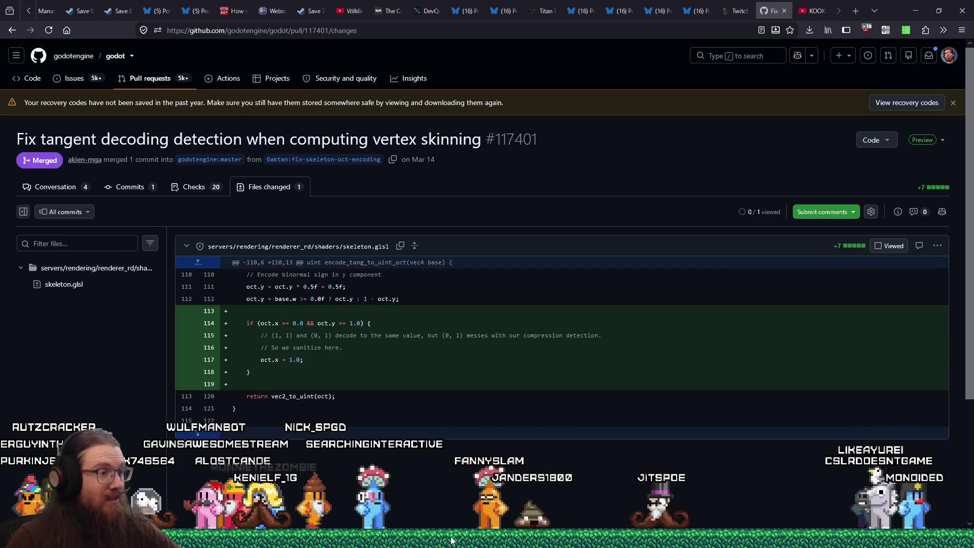
Step: Switch from the GitHub diff to the Everything window listing local skeleton.glsl shader copies
key("alt+Tab")
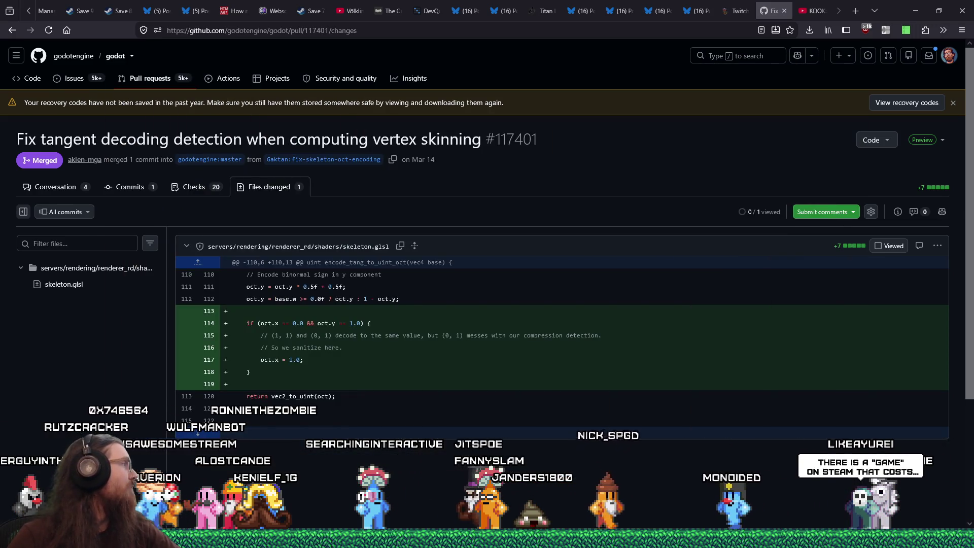
key("alt+Tab")
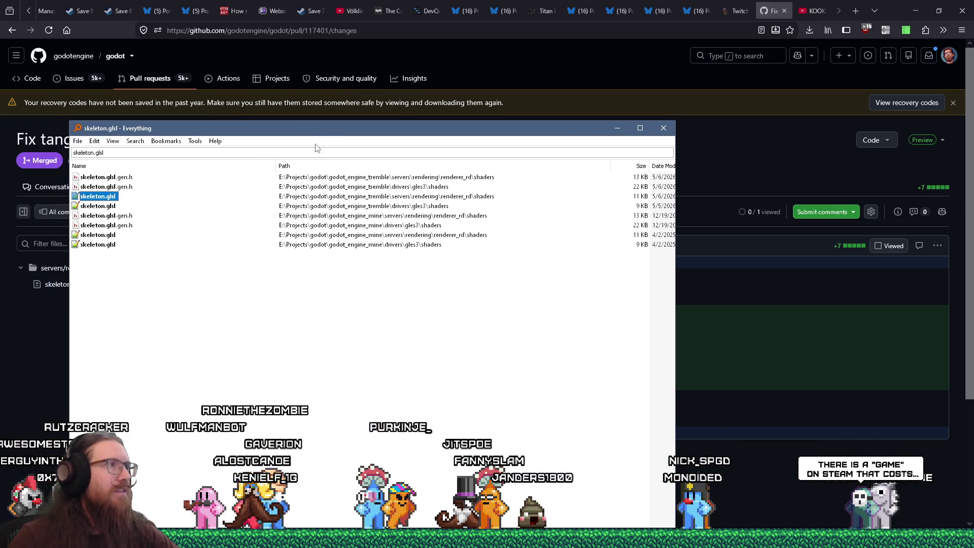
Step: Move the Everything window aside and open the renderer_rd skeleton.glsl result in Notepad++
mouse_move(349, 133)
left_mouse_down()
mouse_move(366, 172)
mouse_move(360, 275)
left_mouse_up()
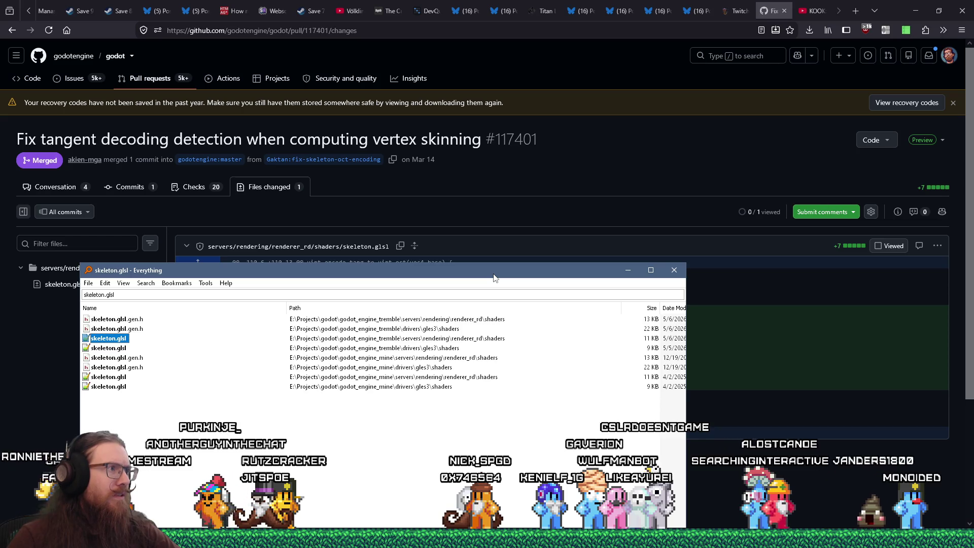
key("Escape")
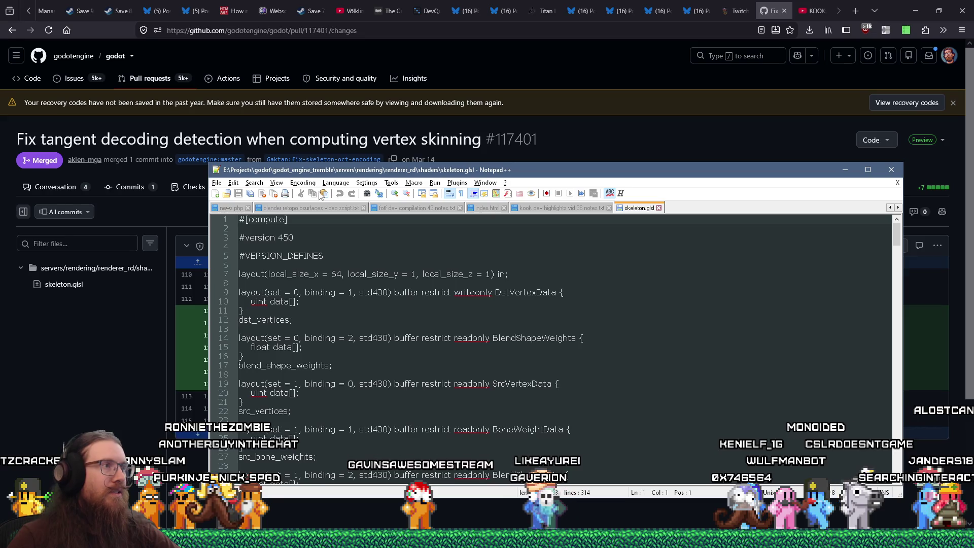
Step: Select the oct.x sanitising block (lines 114–118) in encode_tang_to_uint_oct, then return to GitHub
mouse_move(376, 173)
left_mouse_down()
mouse_move(606, 150)
mouse_move(532, 133)
left_mouse_up()
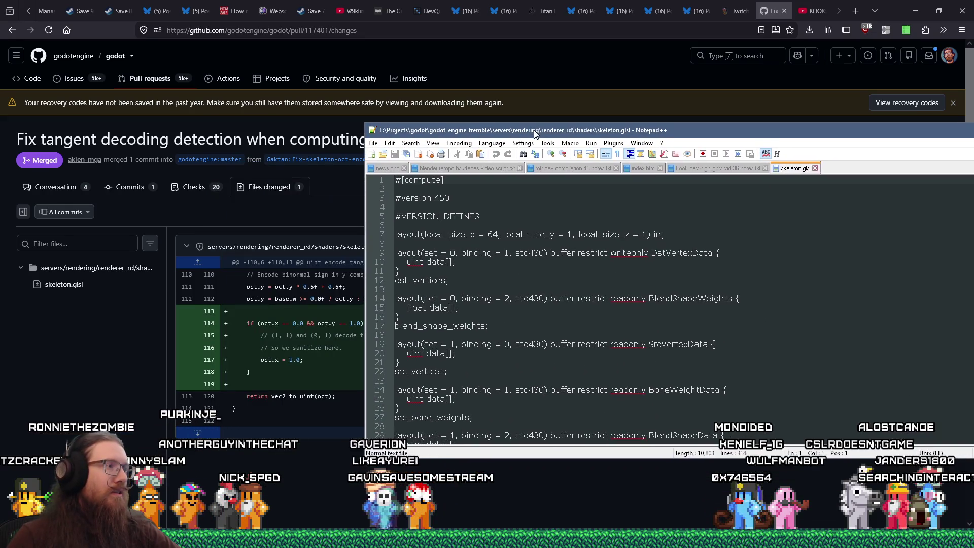
scroll(530, 314, "down", 20)
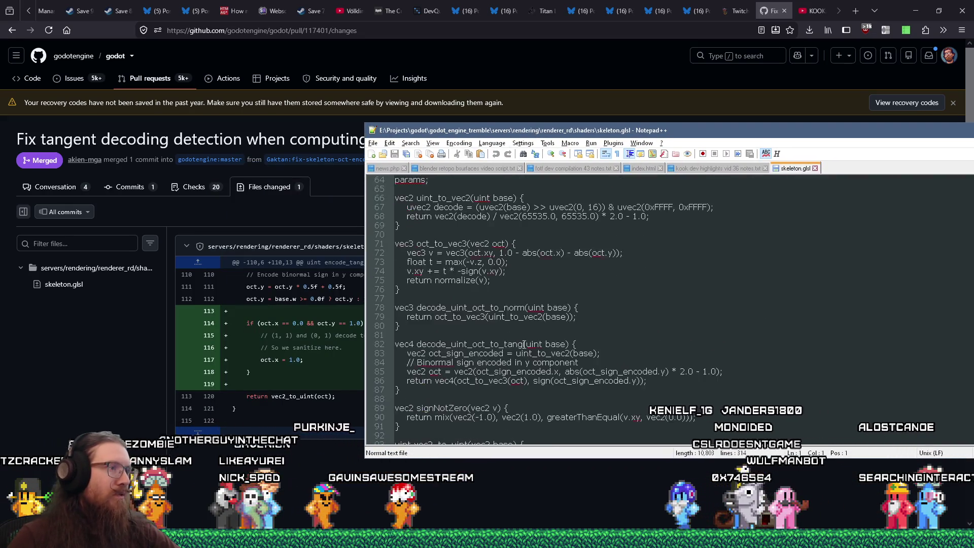
left_click(437, 235)
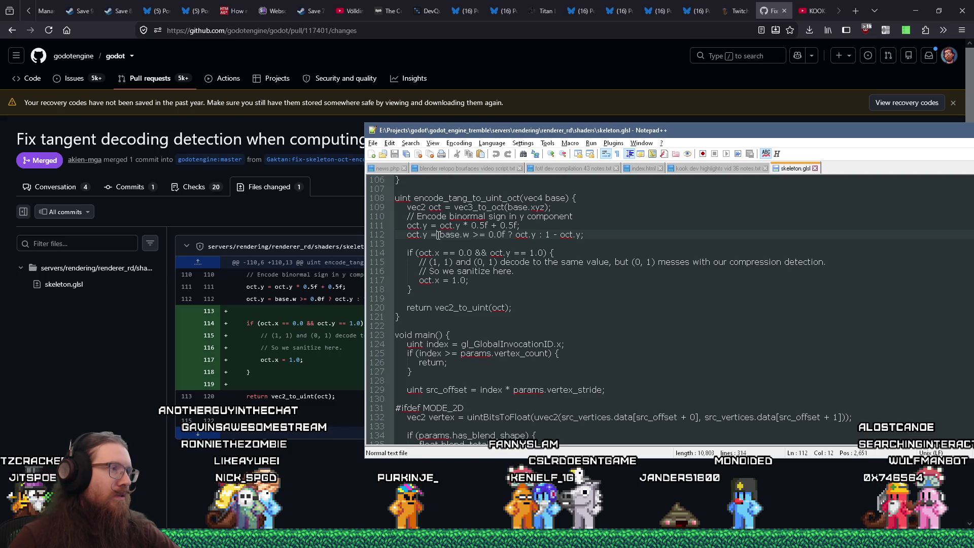
left_click_drag(488, 130, 651, 133)
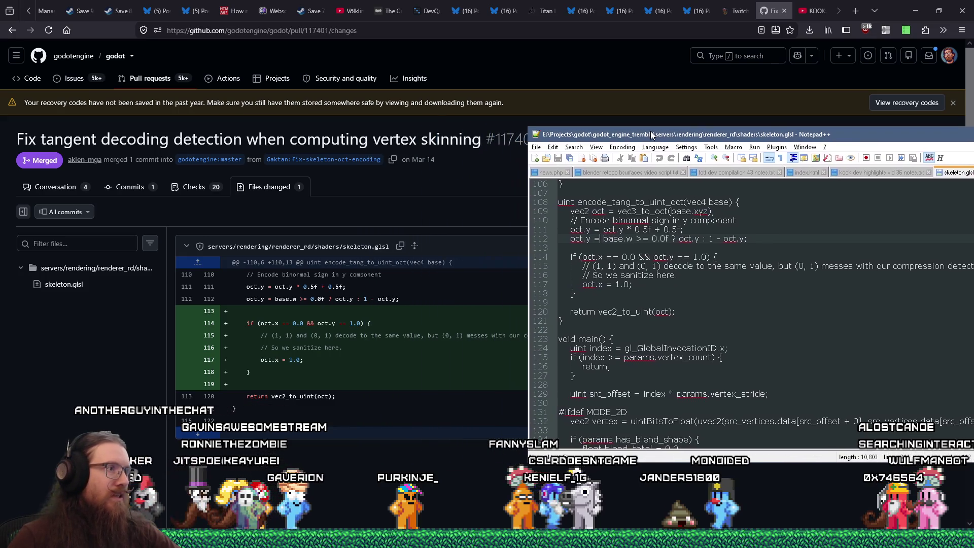
left_click(579, 256)
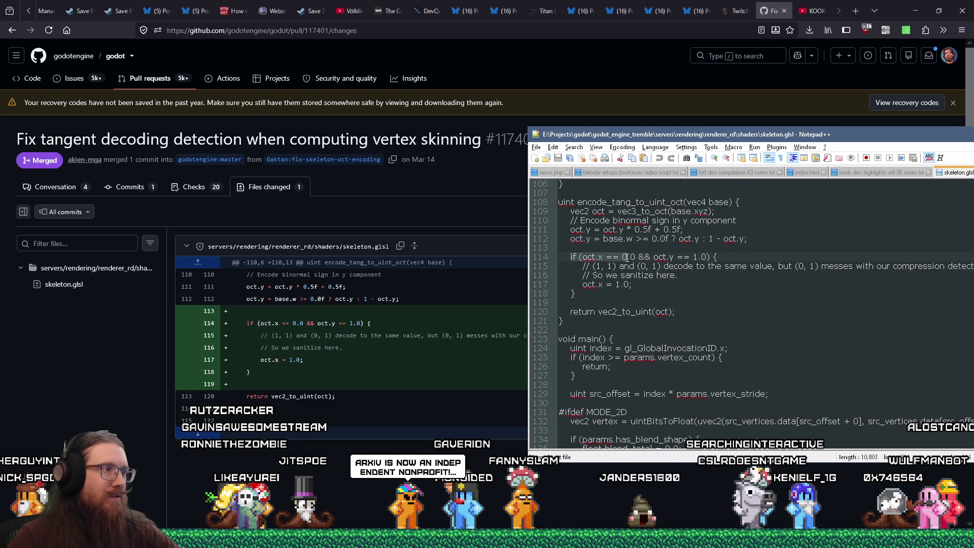
mouse_move(570, 256)
left_mouse_down()
mouse_move(718, 258)
mouse_move(701, 292)
left_mouse_up()
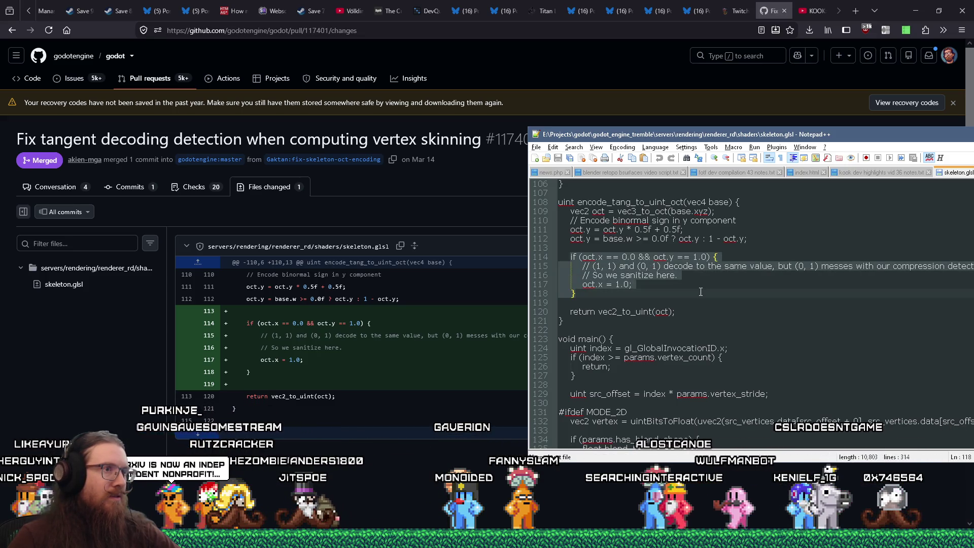
left_click(763, 14)
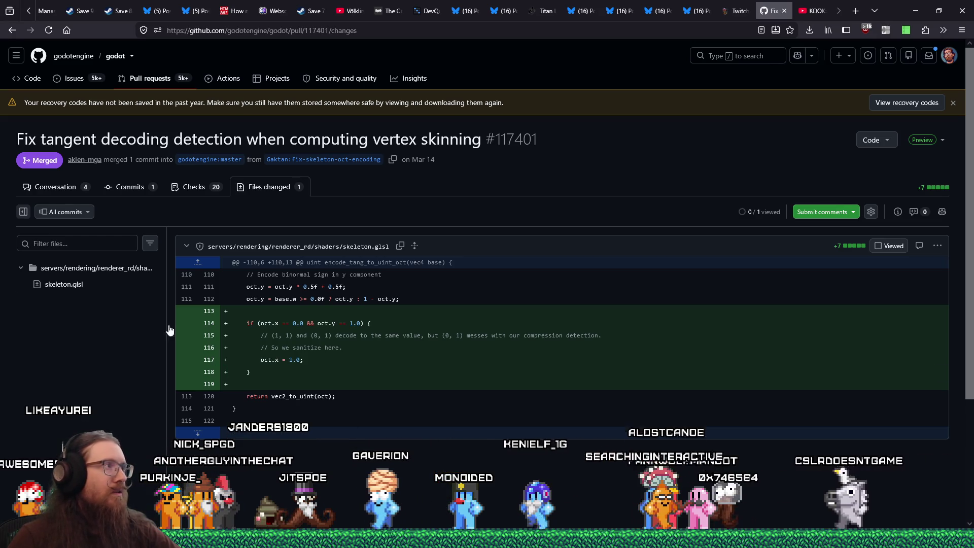
Step: Return to PR #117401's conversation and read down to the 4.6.2 cherry-pick and 4.7 comments
left_click(14, 32)
scroll(316, 282, "down", 15)
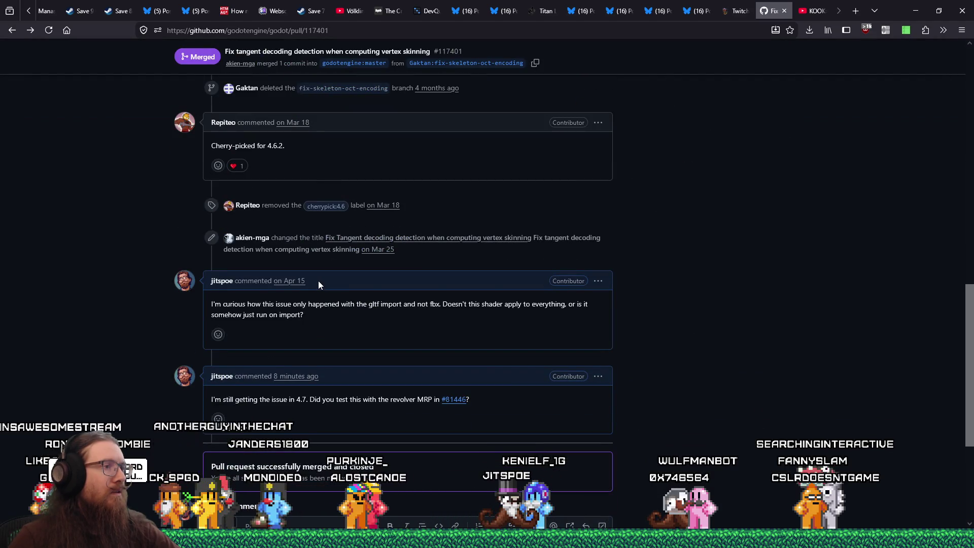
left_click(36, 29)
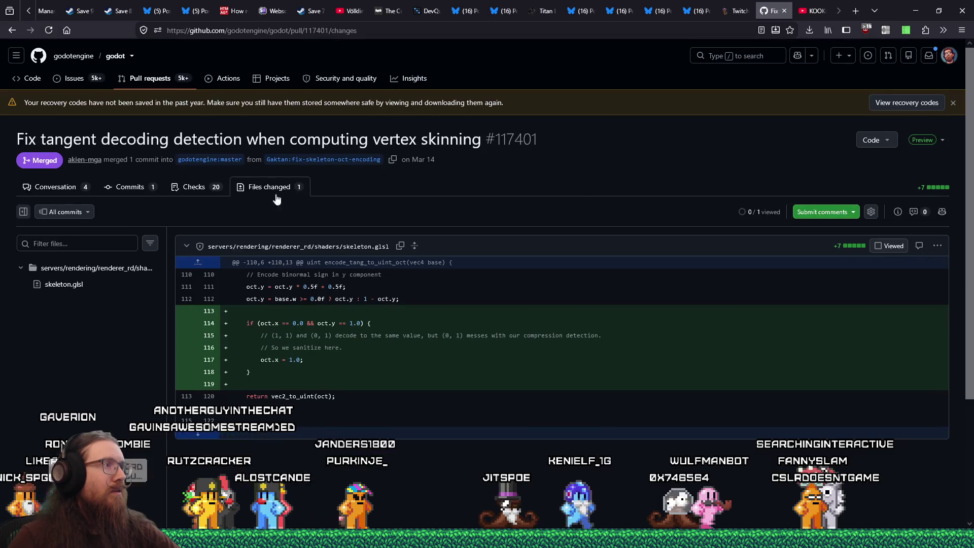
left_click(63, 188)
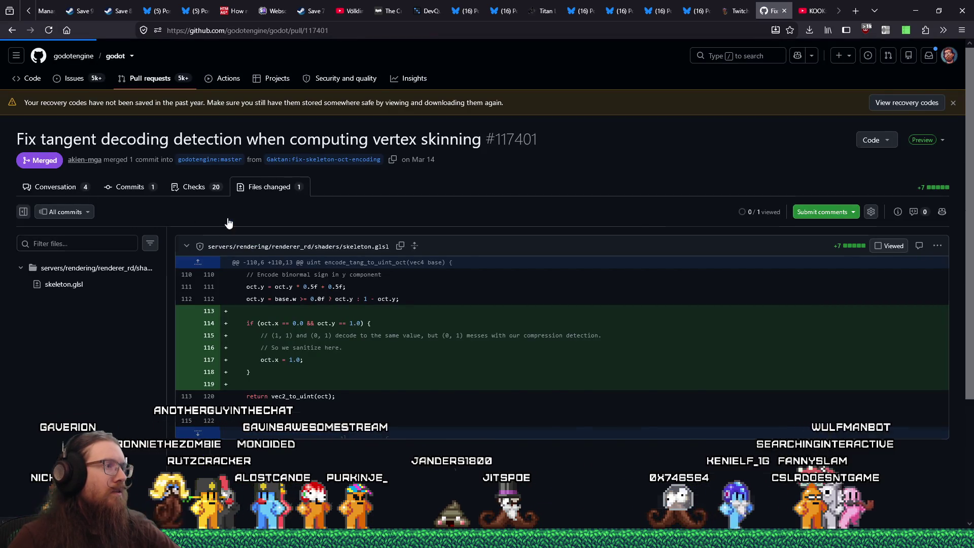
scroll(308, 326, "down", 15)
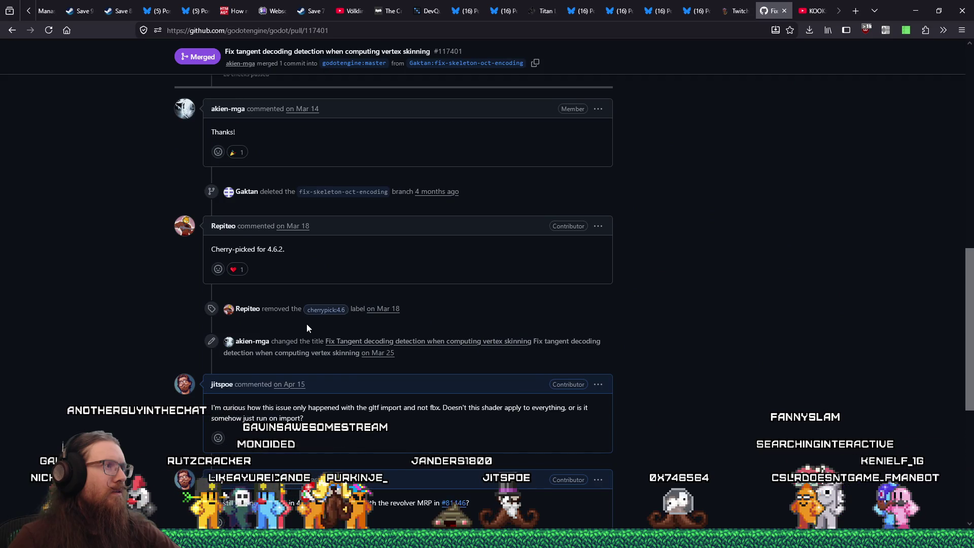
scroll(307, 323, "down", 5)
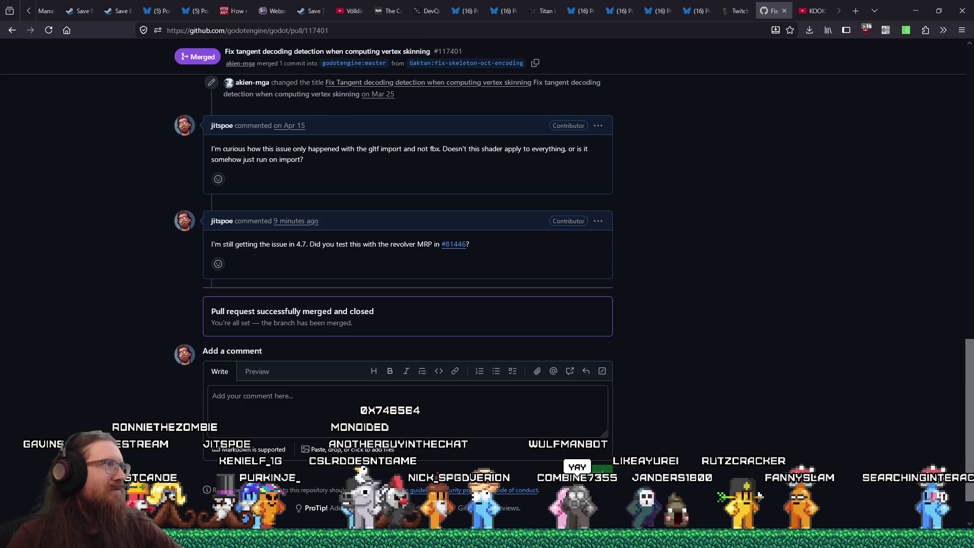
Step: Close the pull request tab and play the KOOK Dev Highlights #36 video with playback speed controls
left_click(785, 11)
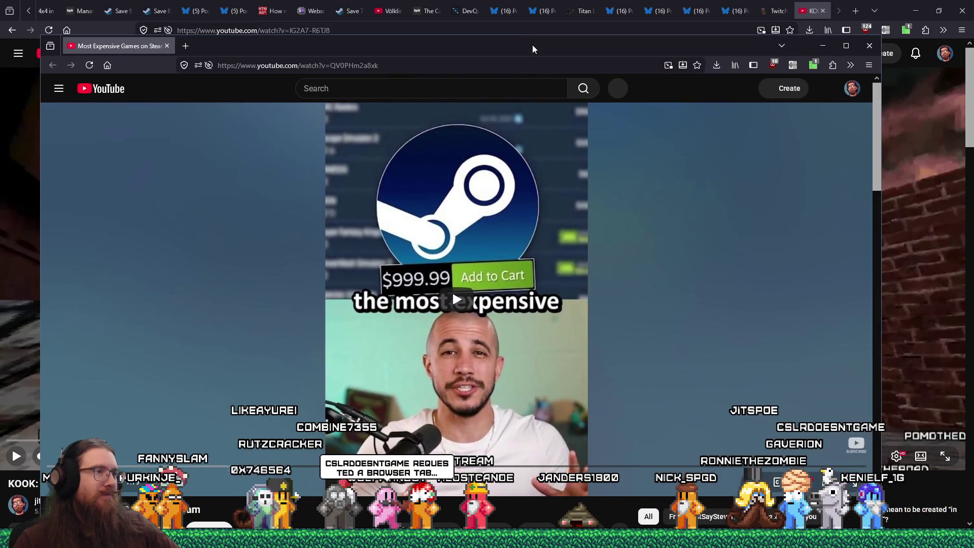
left_click(453, 294)
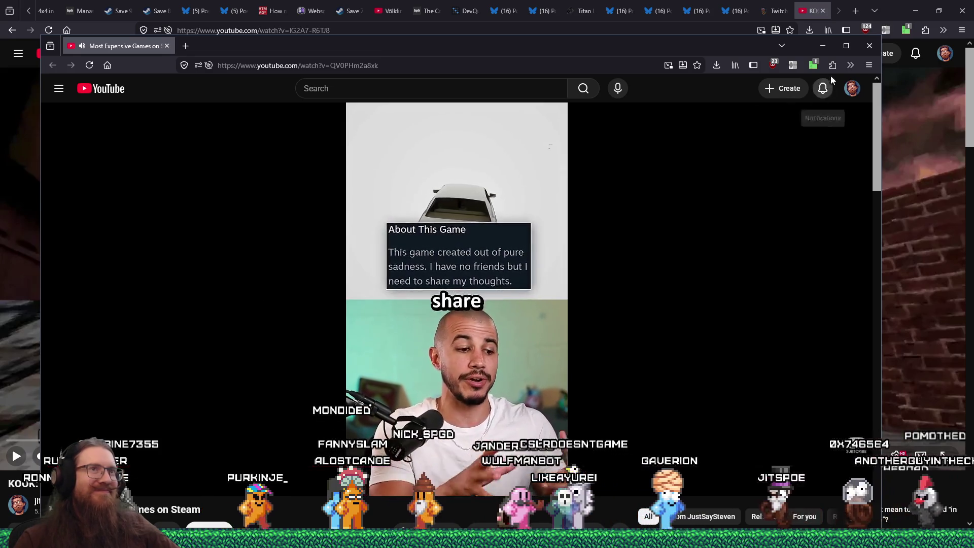
left_click(793, 65)
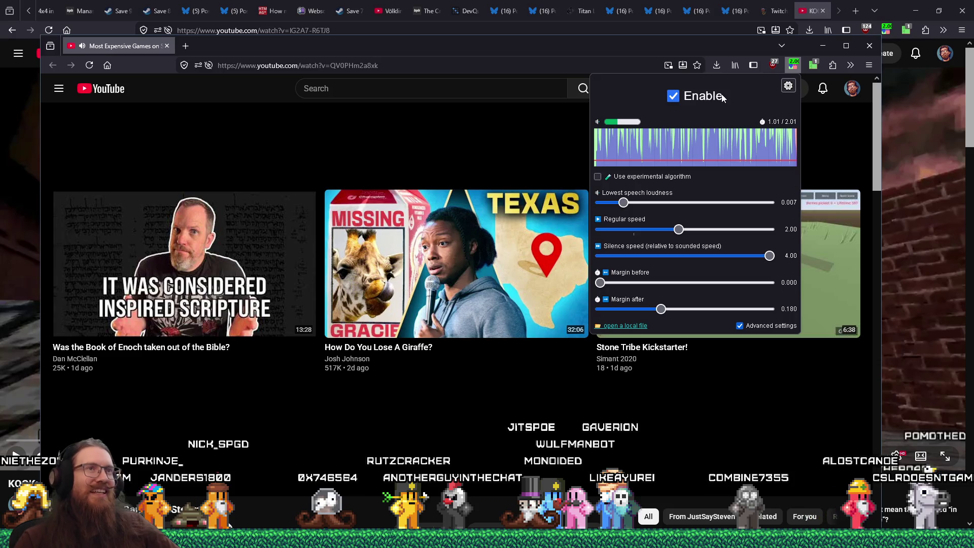
Step: Dismiss the speed extension settings, close the second browser window, and go to the Pathologic Classic HD page
left_click(169, 47)
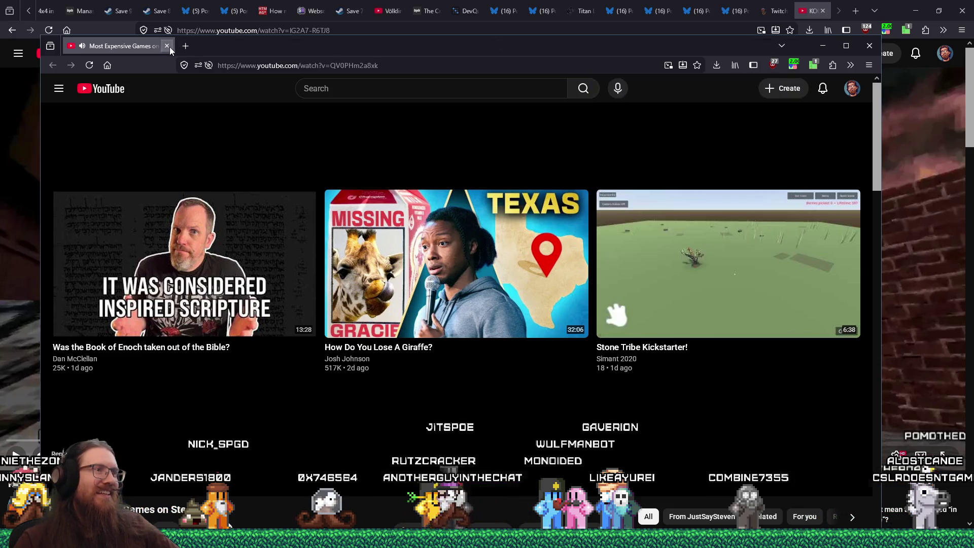
left_click(170, 47)
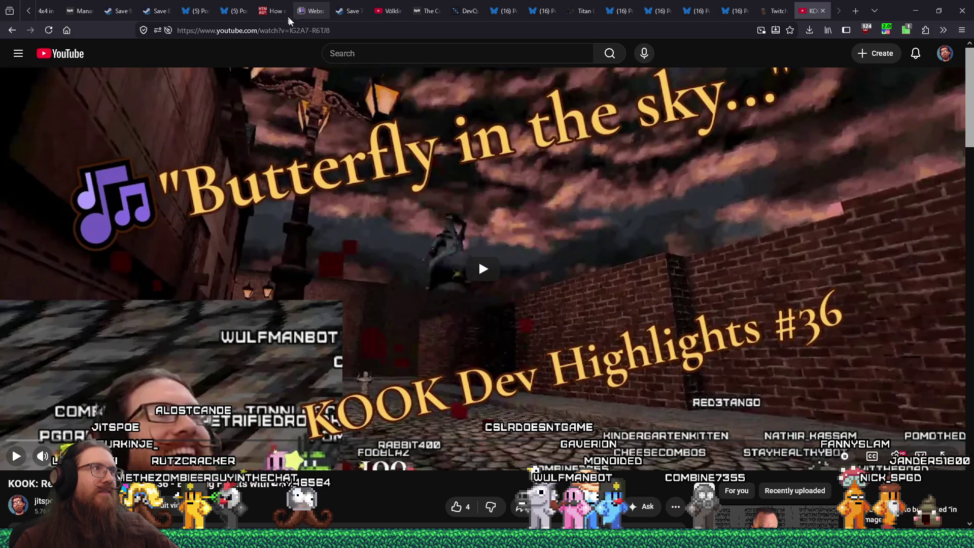
left_click(116, 16)
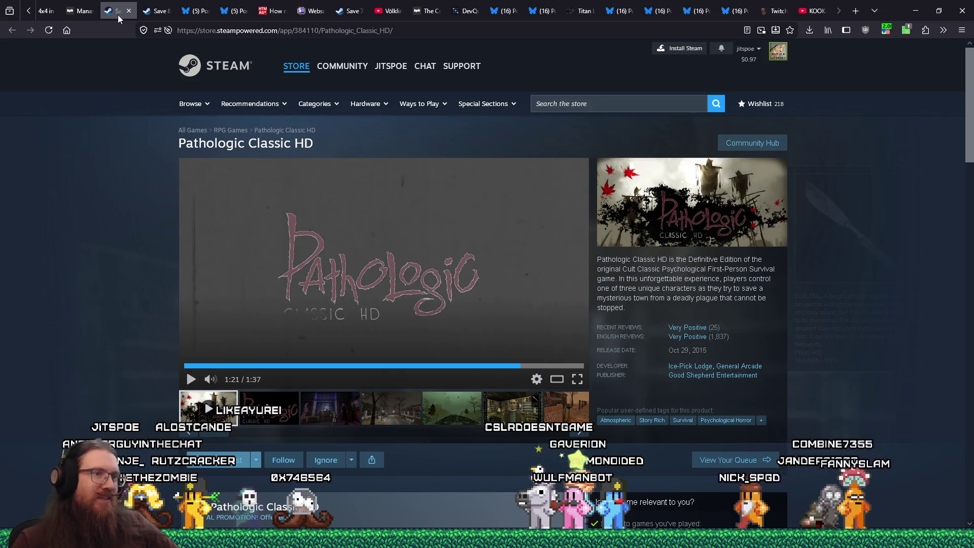
Step: Glance over the Pathologic Classic HD store page, then bring the kook_todo.txt notes to the front
scroll(852, 233, "down", 4)
scroll(852, 233, "up", 4)
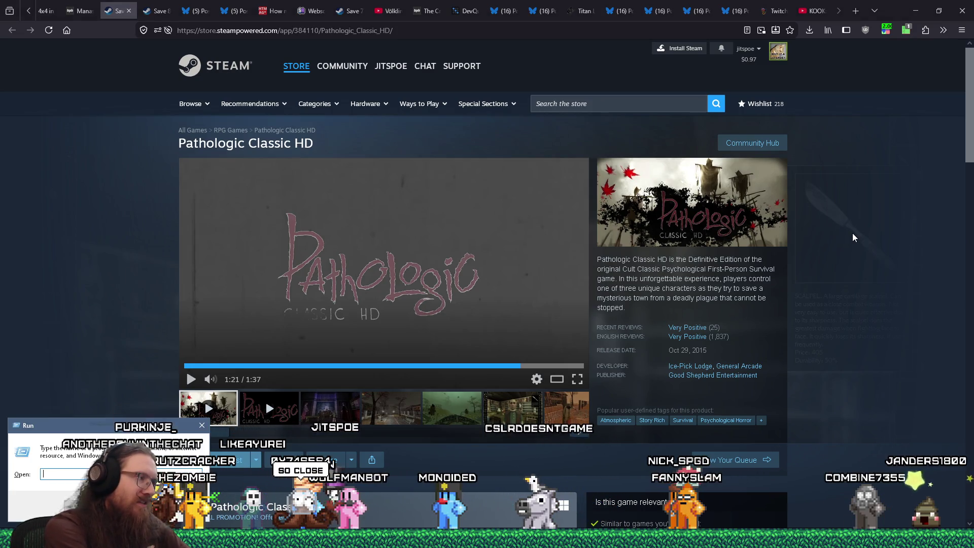
type("e")
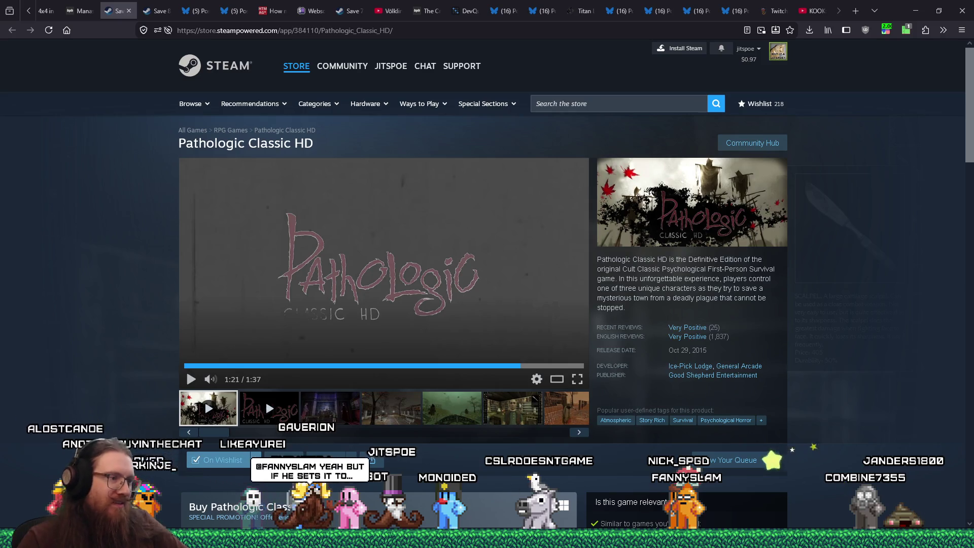
mouse_move(220, 538)
left_click(221, 508)
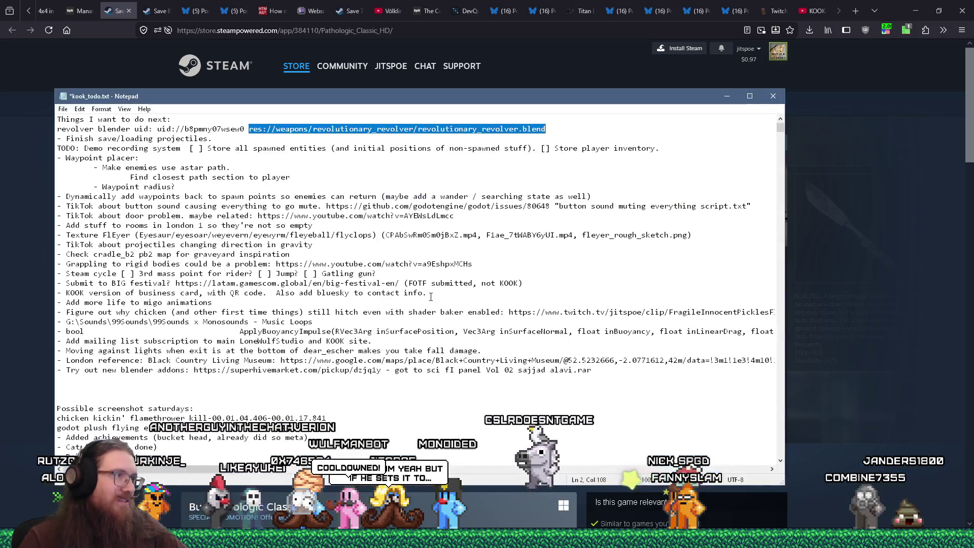
key("ctrl+f")
type("competitive")
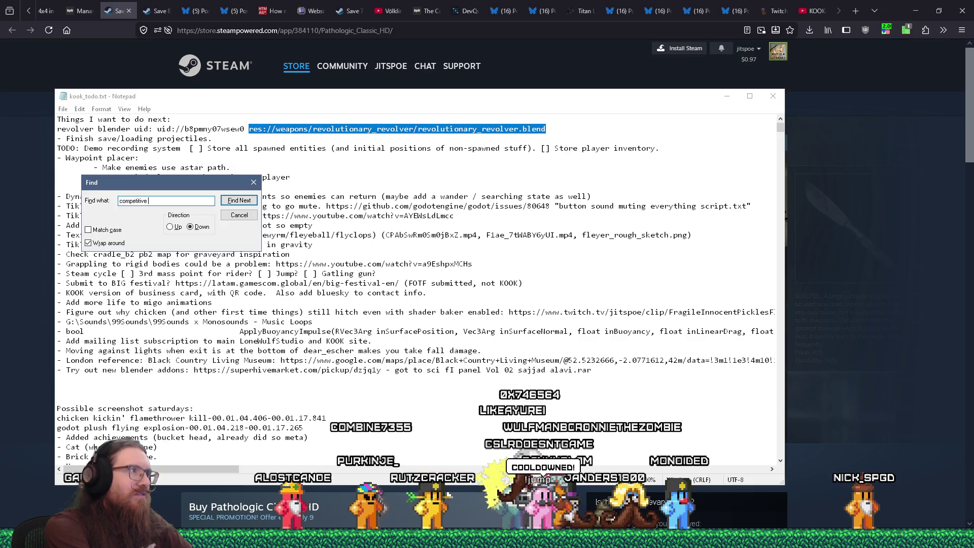
key("Return")
key("Escape")
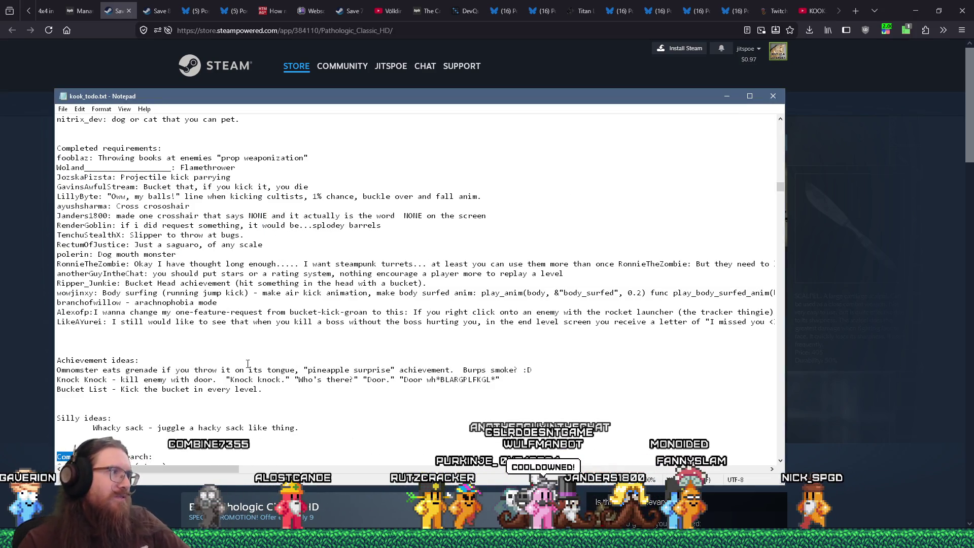
scroll(234, 291, "down", 10)
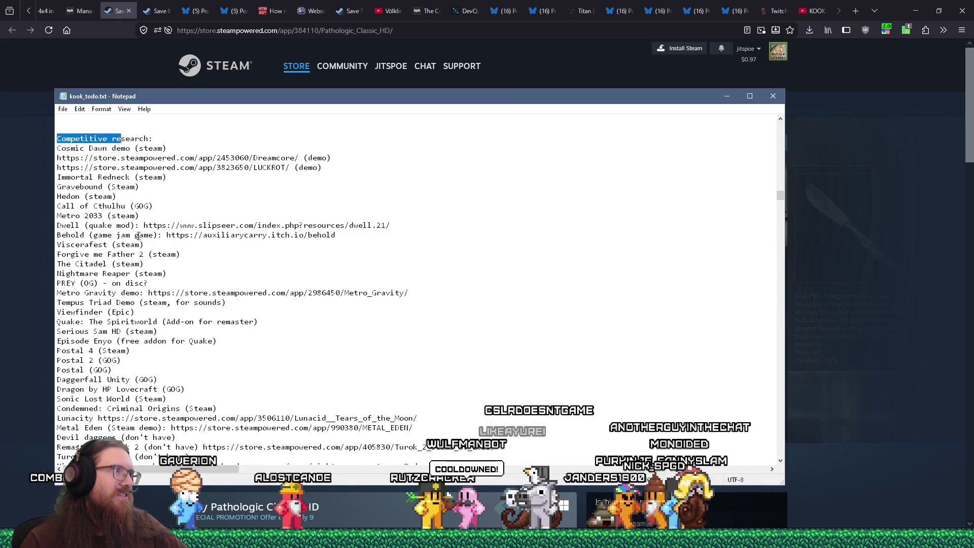
scroll(234, 291, "down", 6)
scroll(137, 235, "up", 4)
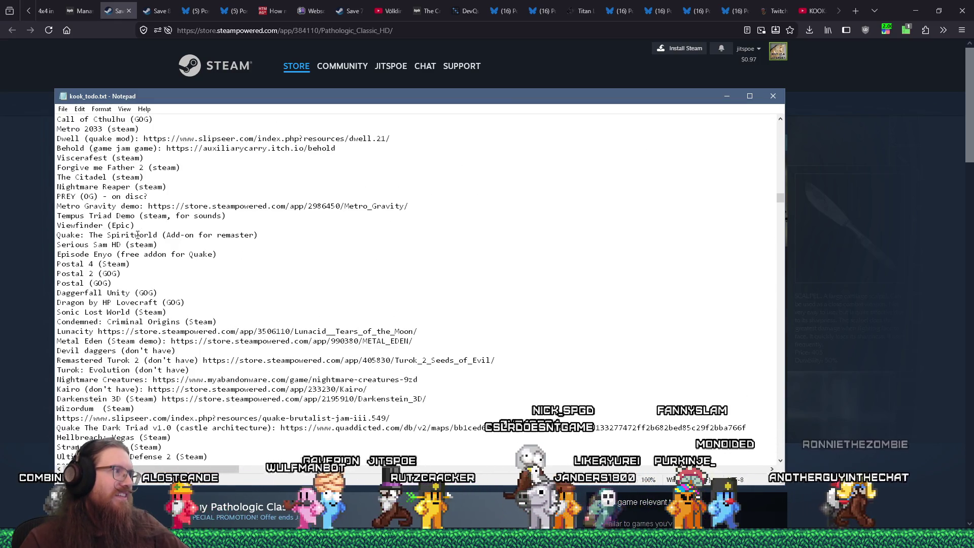
scroll(137, 235, "down", 1)
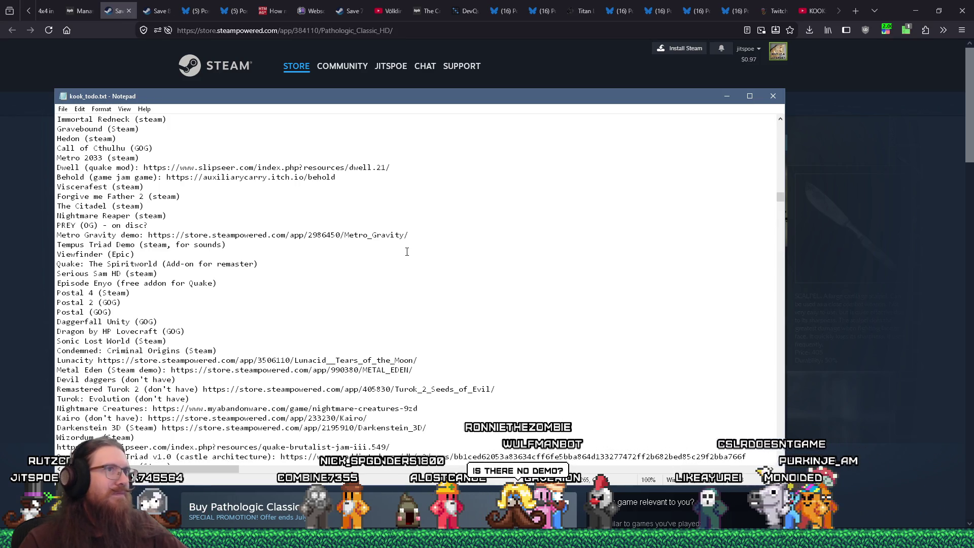
key("alt+Tab")
Step: Browse the Pathologic Classic HD screenshots, including the Murky dialogue and red-curtained throne room shots
scroll(740, 356, "down", 4)
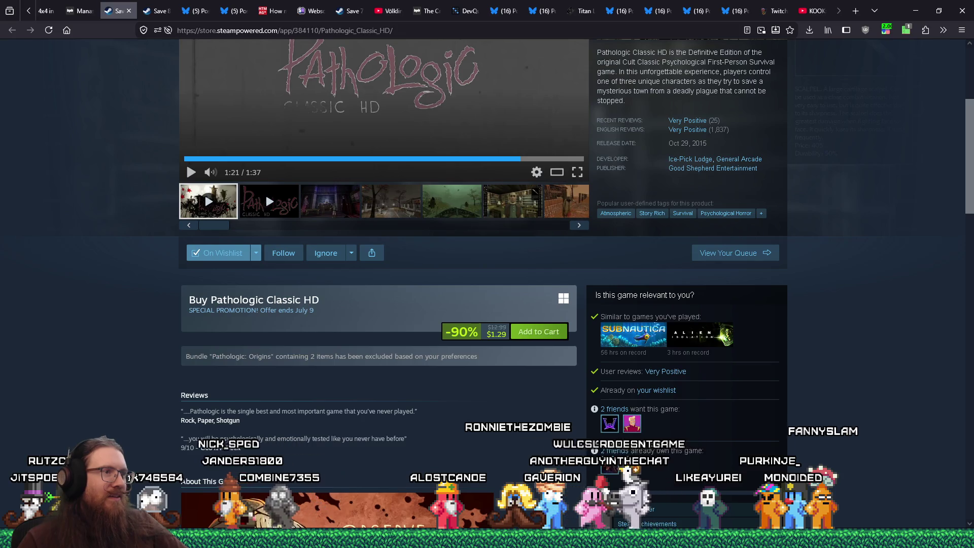
scroll(576, 442, "down", 5)
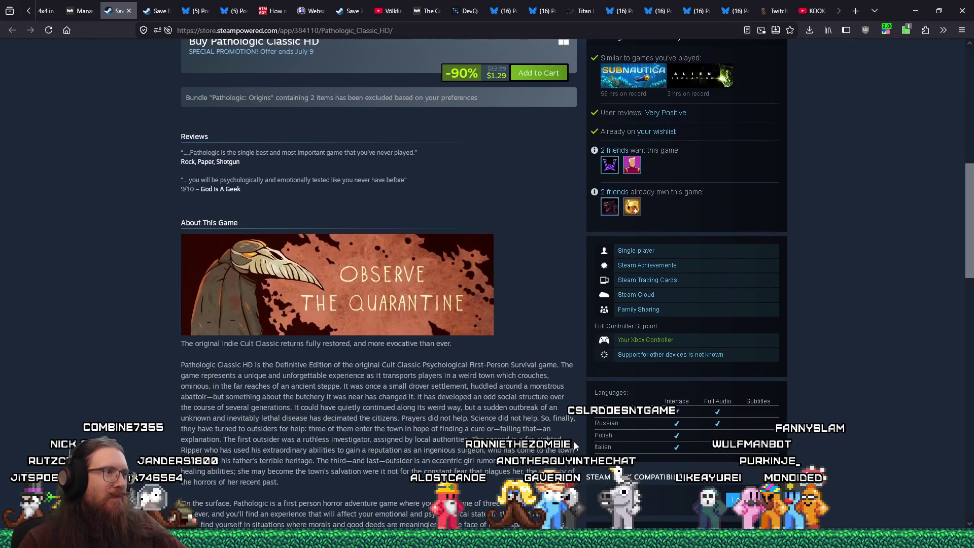
scroll(574, 436, "up", 7)
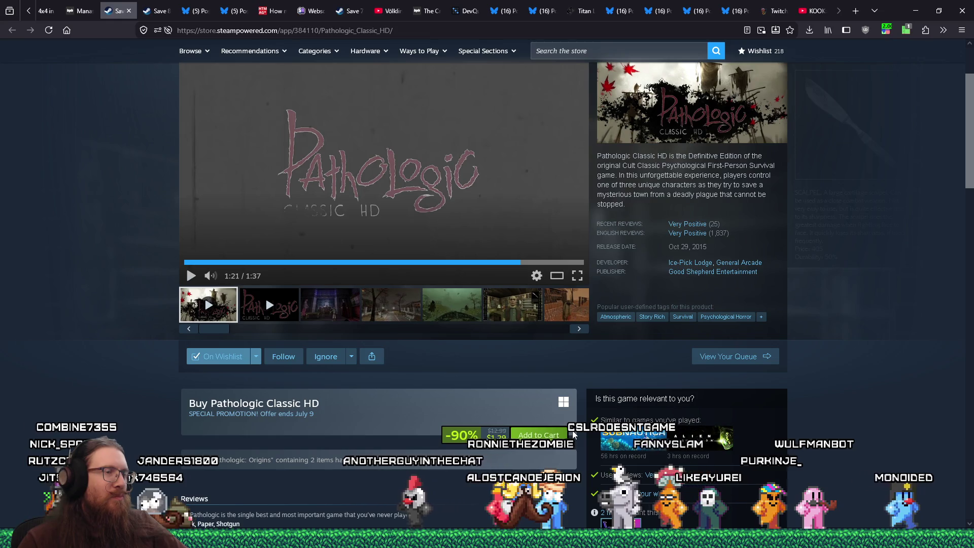
left_click(473, 329)
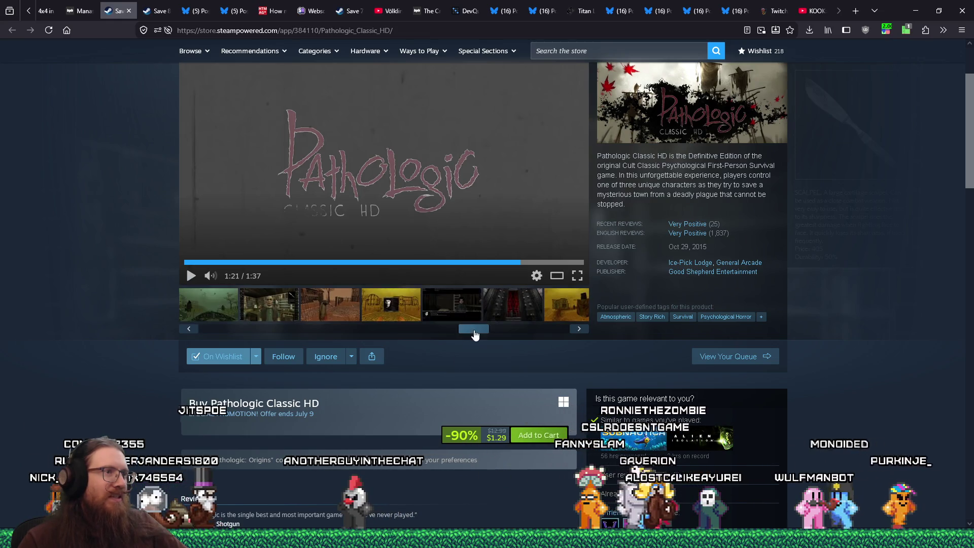
left_click(418, 319)
left_click(437, 317)
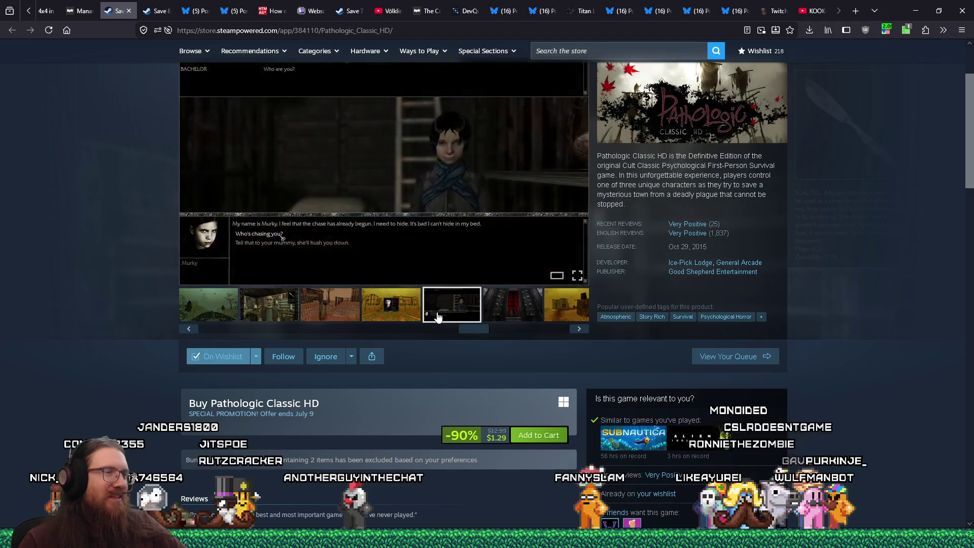
left_click(497, 316)
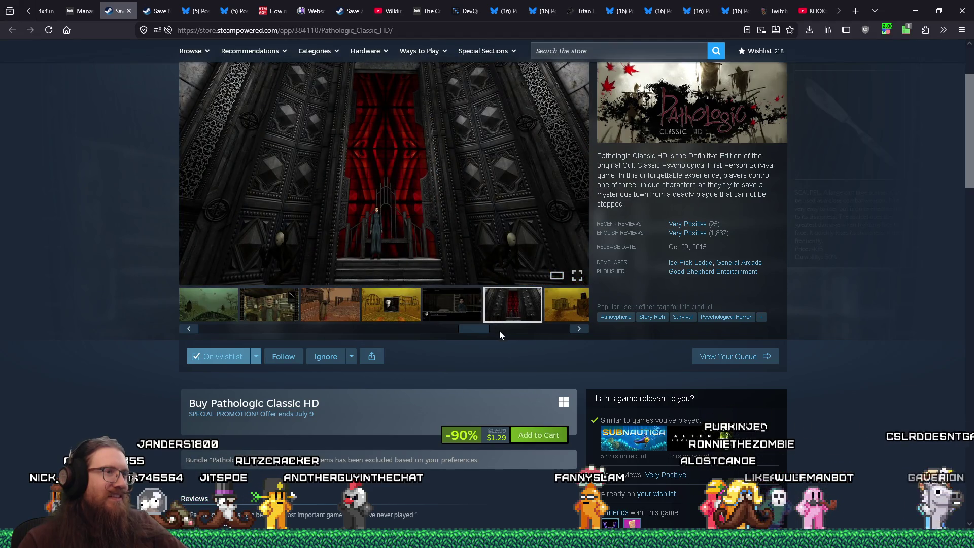
left_click(499, 329)
left_click(553, 331)
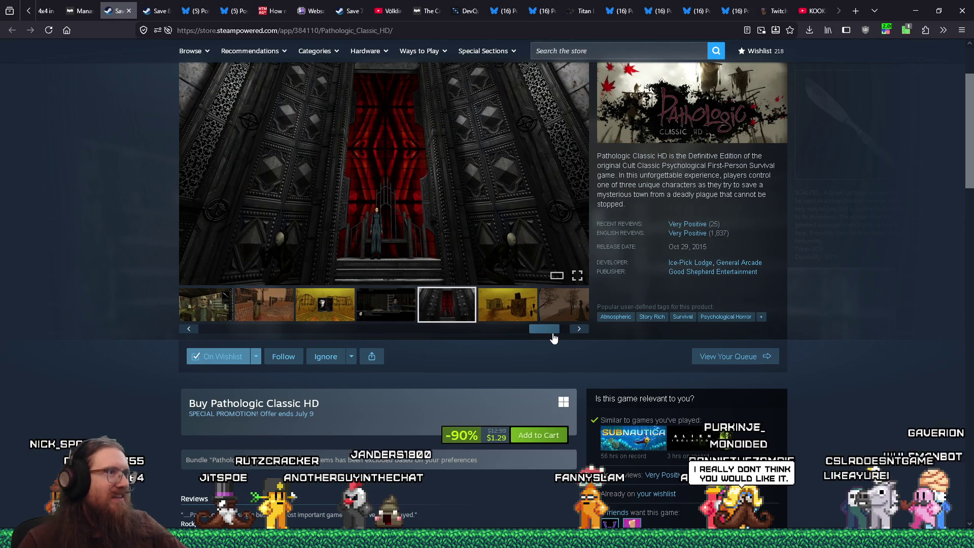
left_click(527, 317)
left_click(558, 312)
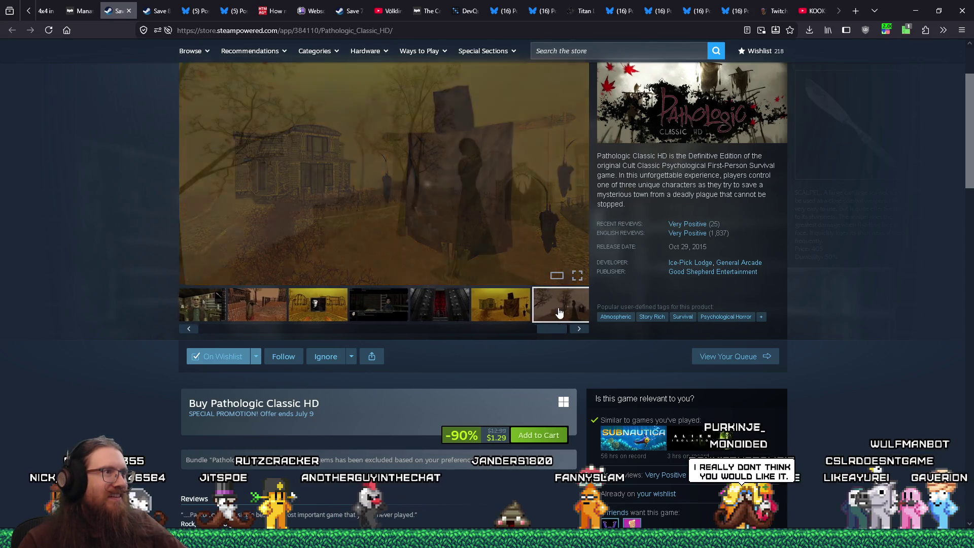
Step: View the yellow town shot, enlarge the foggy park screenshot, then close the Pathologic tab
left_click(510, 320)
left_click(446, 319)
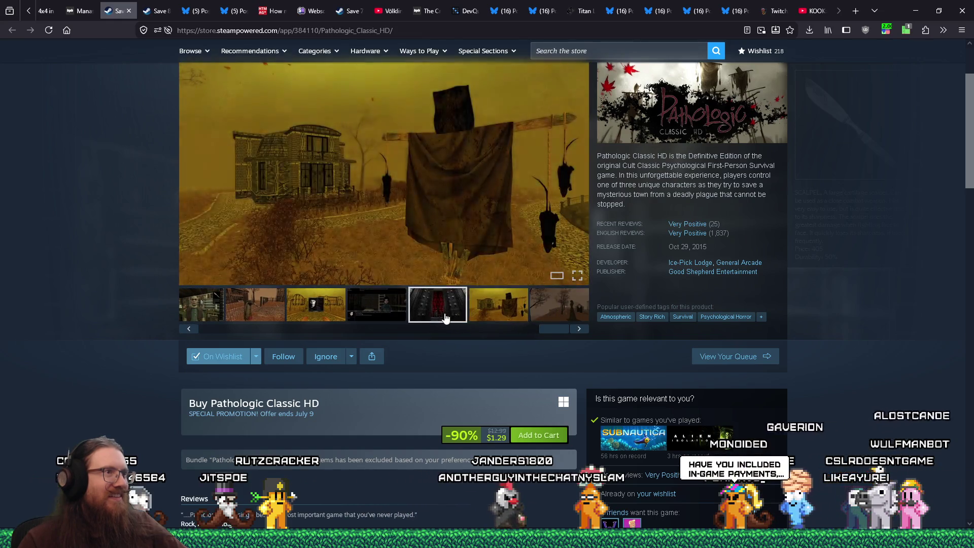
left_click(381, 320)
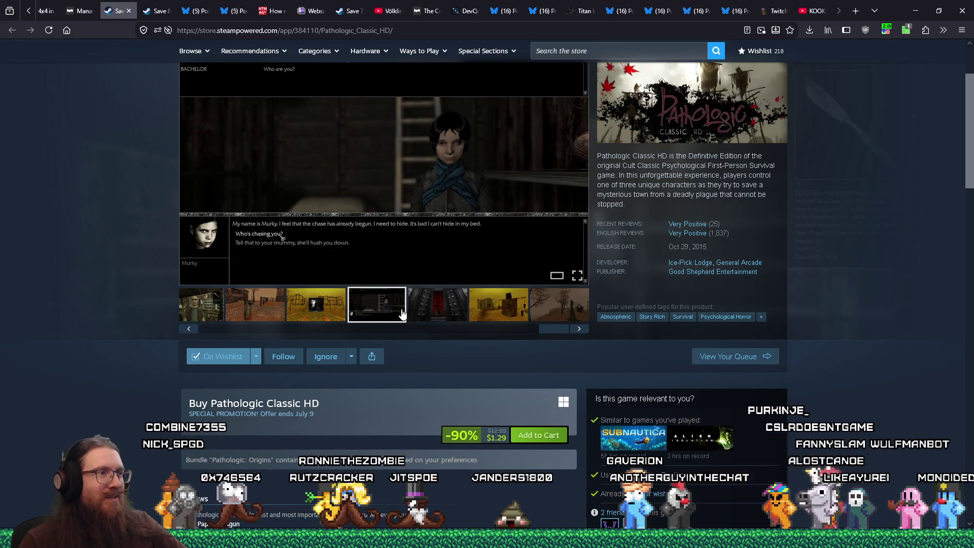
left_click(325, 311)
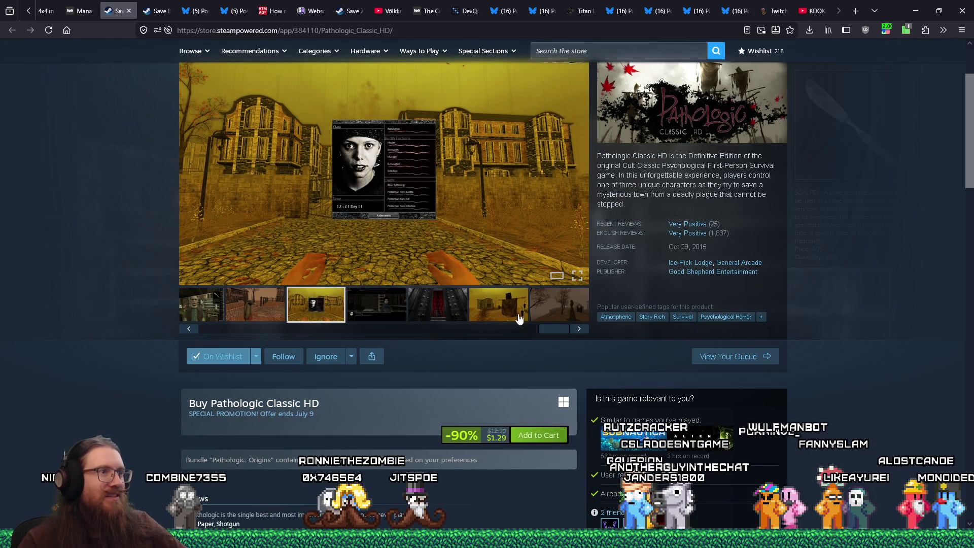
left_click_drag(547, 332, 306, 331)
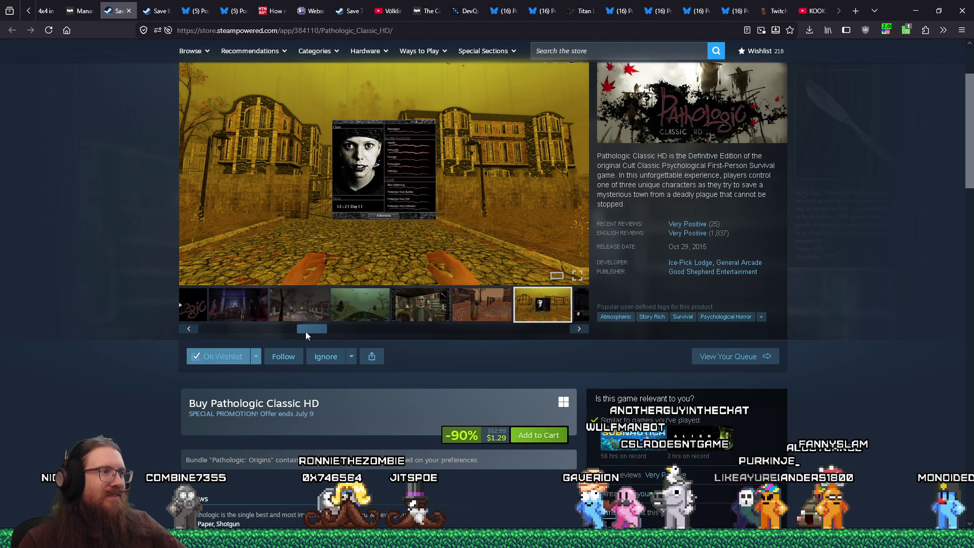
left_click(304, 323)
left_click(371, 244)
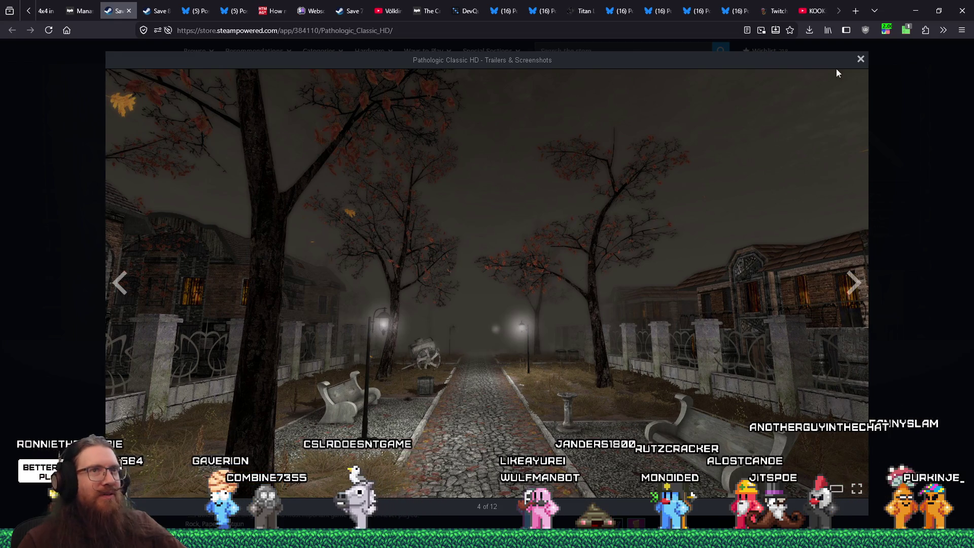
left_click(861, 61)
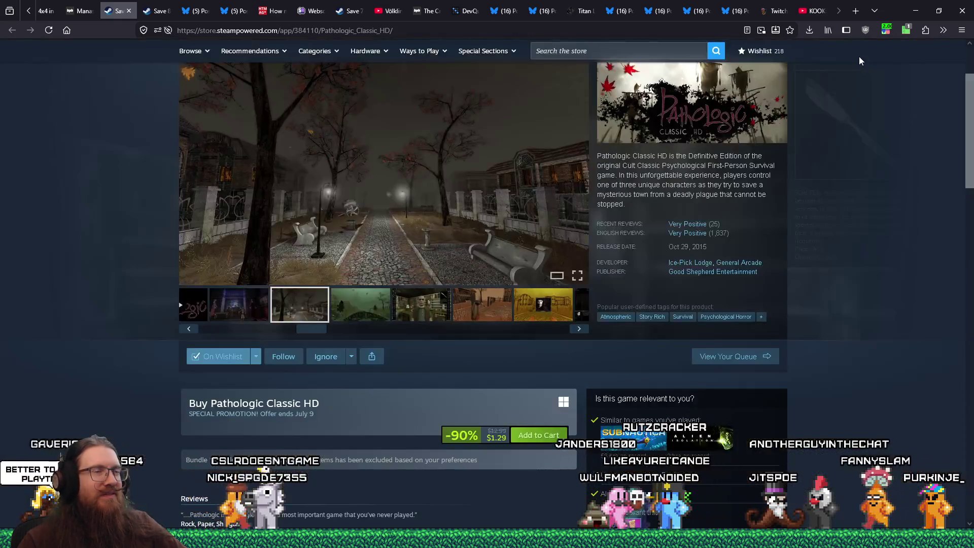
left_click(130, 12)
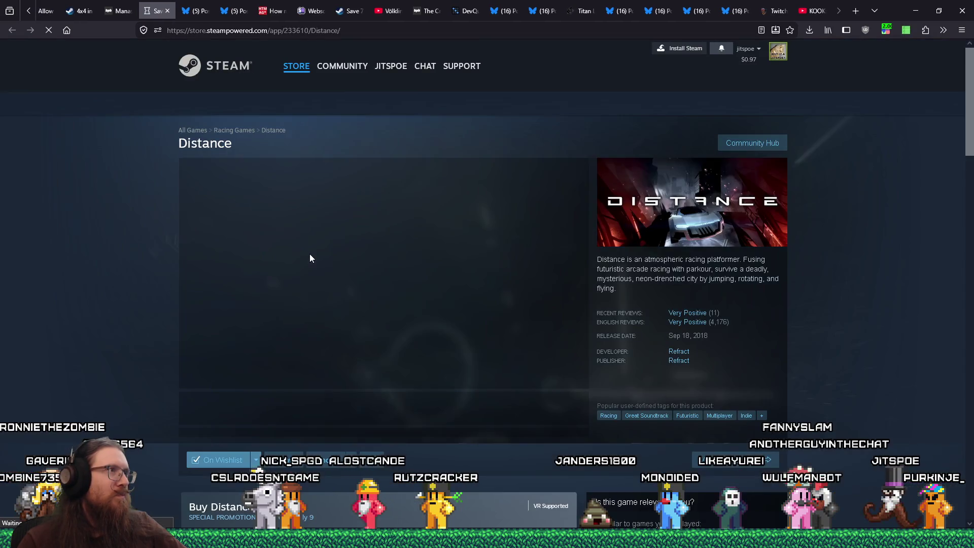
Step: Skim the Distance store page, then switch to the Crow Hill string synth article
scroll(689, 336, "down", 2)
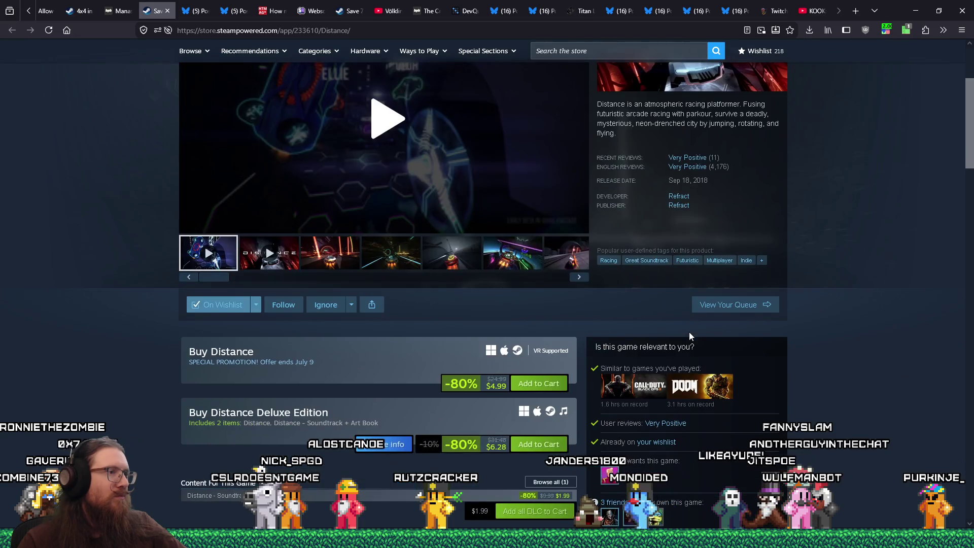
scroll(772, 339, "up", 4)
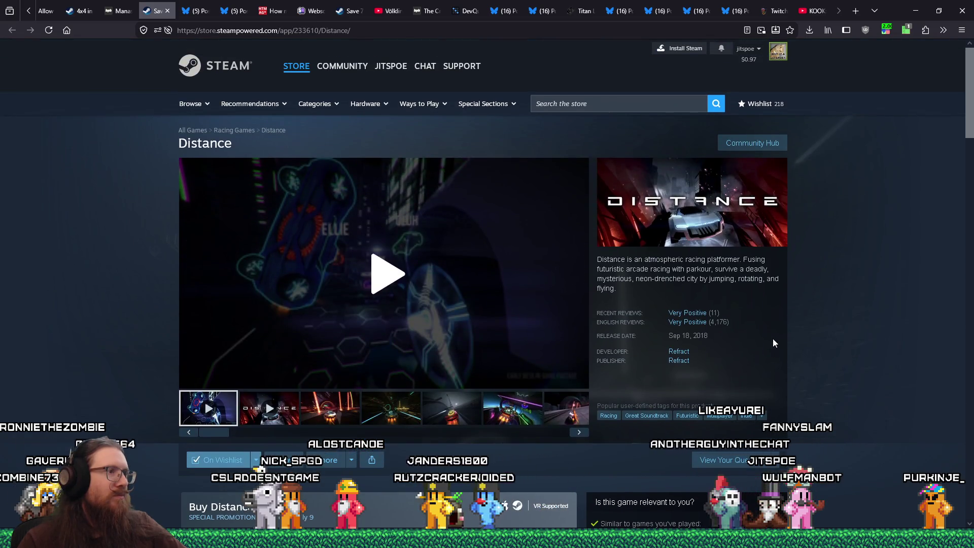
scroll(773, 343, "down", 4)
scroll(773, 343, "up", 4)
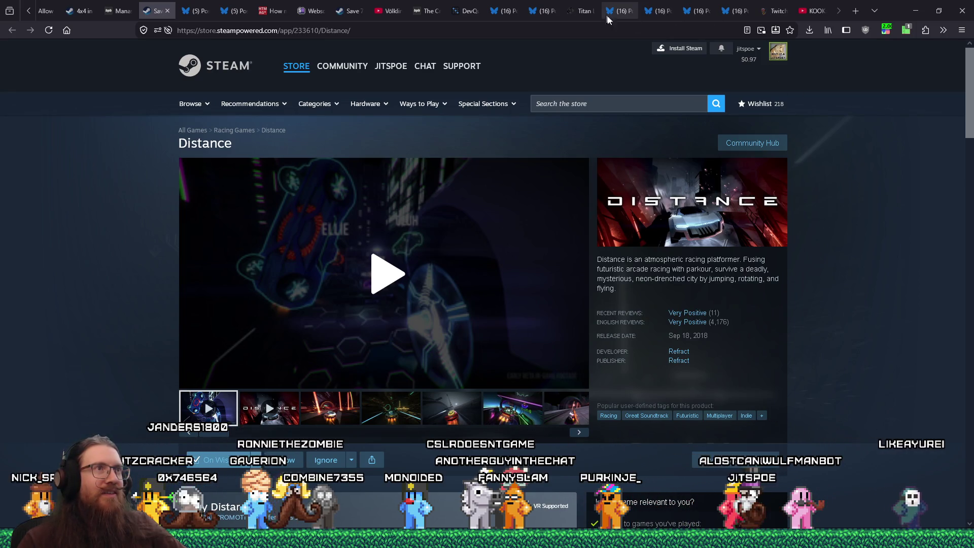
left_click(433, 19)
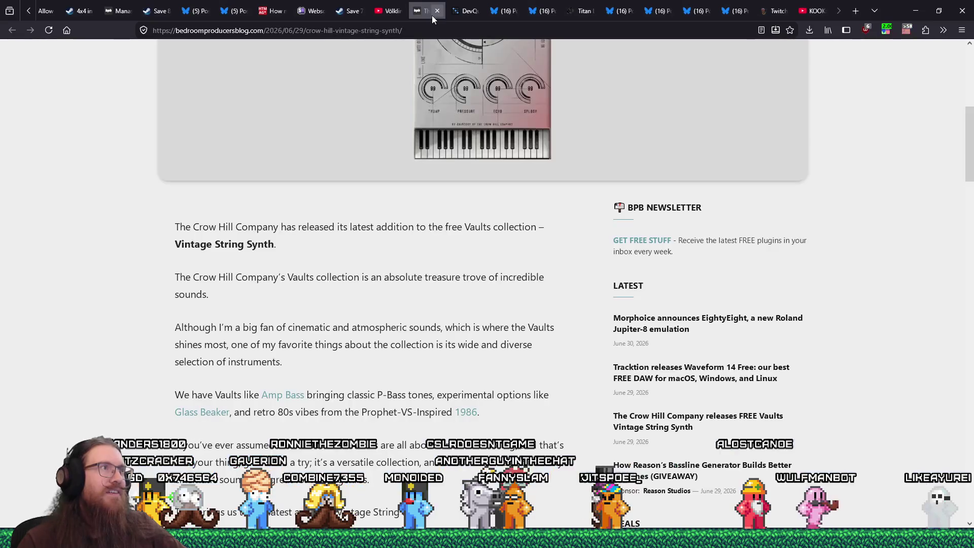
Step: Copy the Crow Hill Vintage String Synth article's web address and open a private browsing window
scroll(471, 181, "up", 4)
scroll(472, 181, "up", 2)
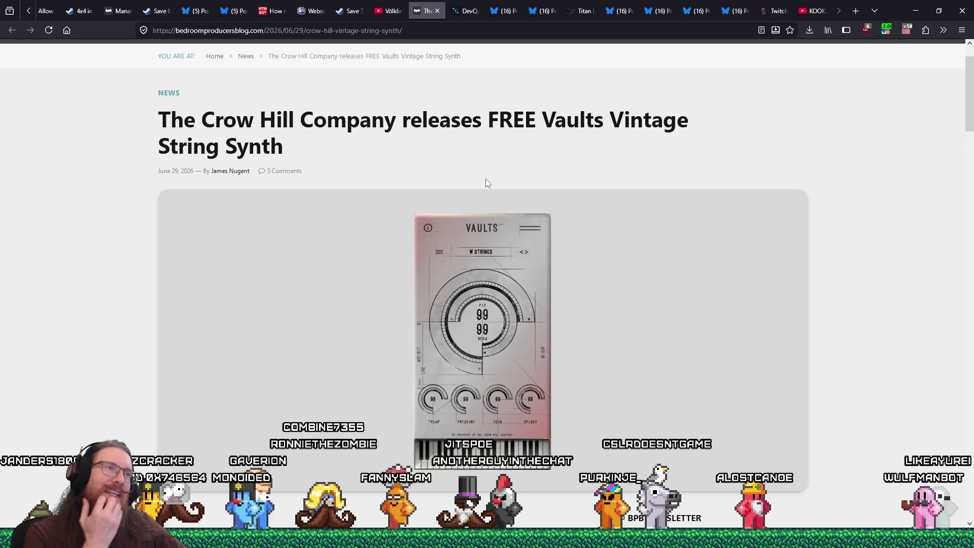
scroll(486, 184, "down", 13)
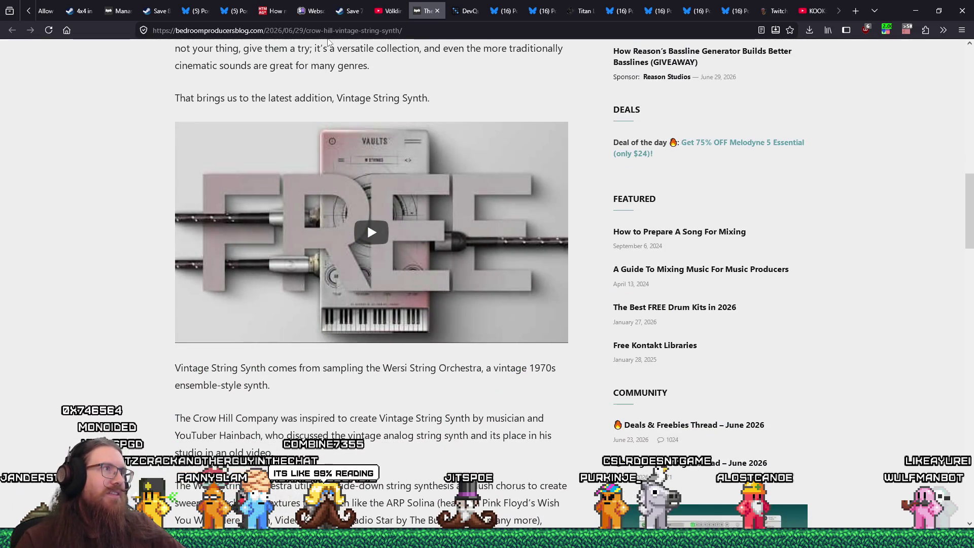
right_click(333, 31)
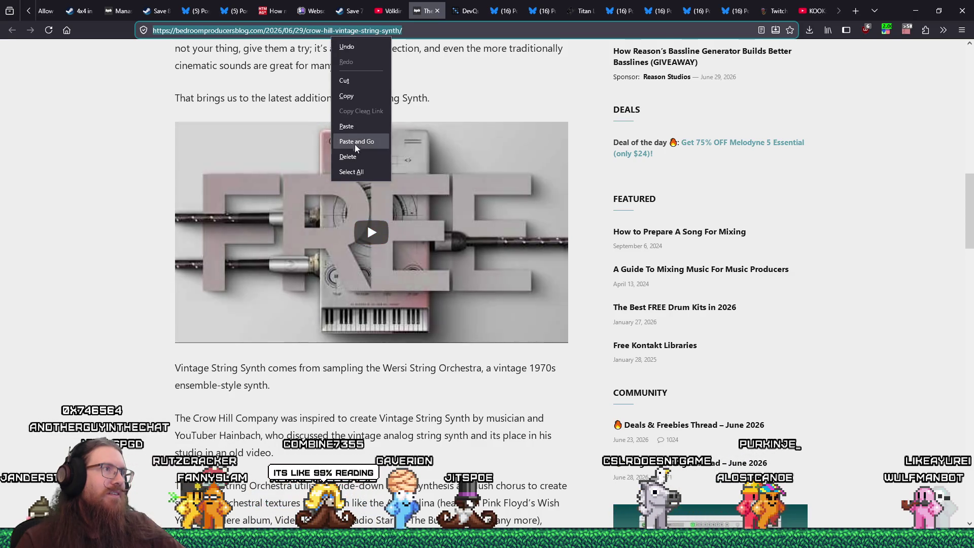
left_click(352, 104)
left_click(962, 30)
key("Escape")
key("ctrl+shift+p")
Step: Load the copied article address privately and play its Vintage Strings Synth video, skipping ahead to 1:32
right_click(443, 31)
left_click(477, 120)
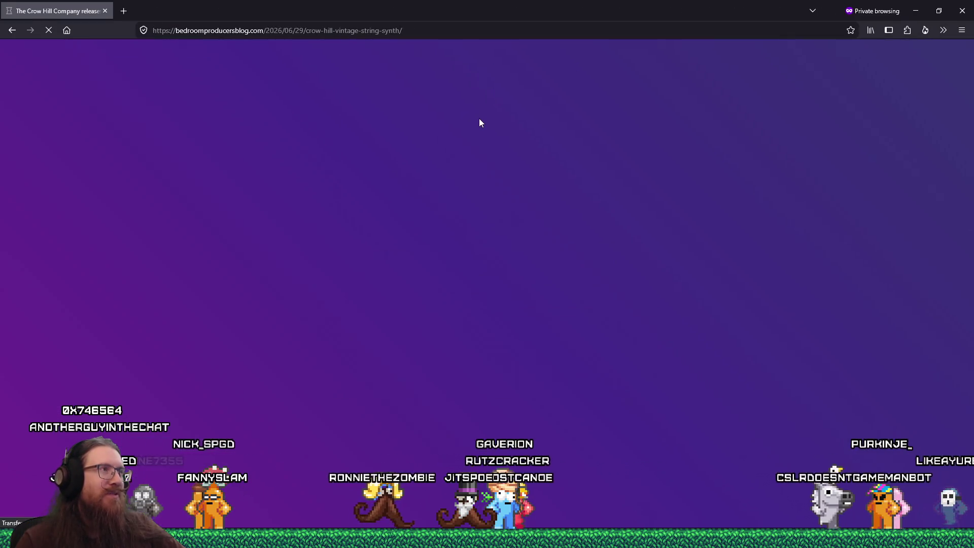
scroll(497, 130, "down", 15)
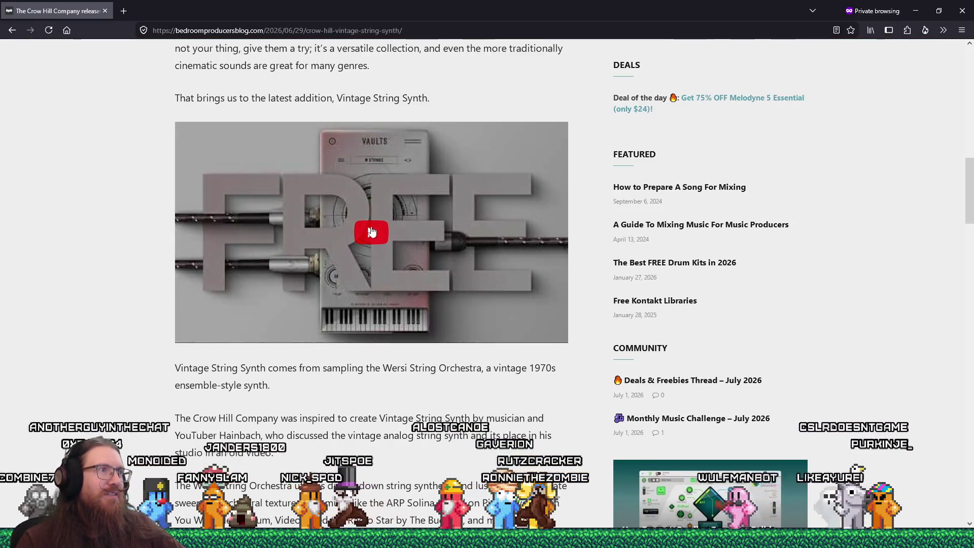
left_click(384, 231)
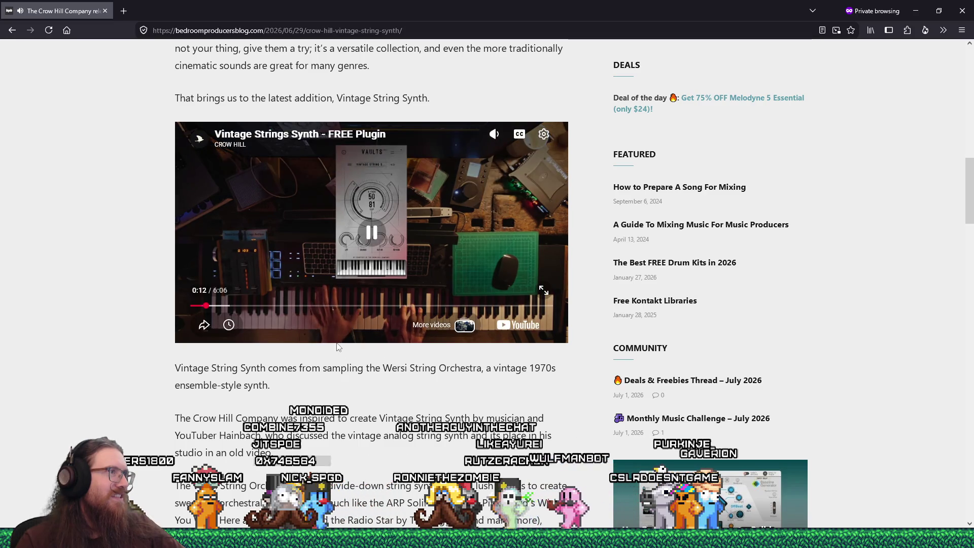
left_click(269, 306)
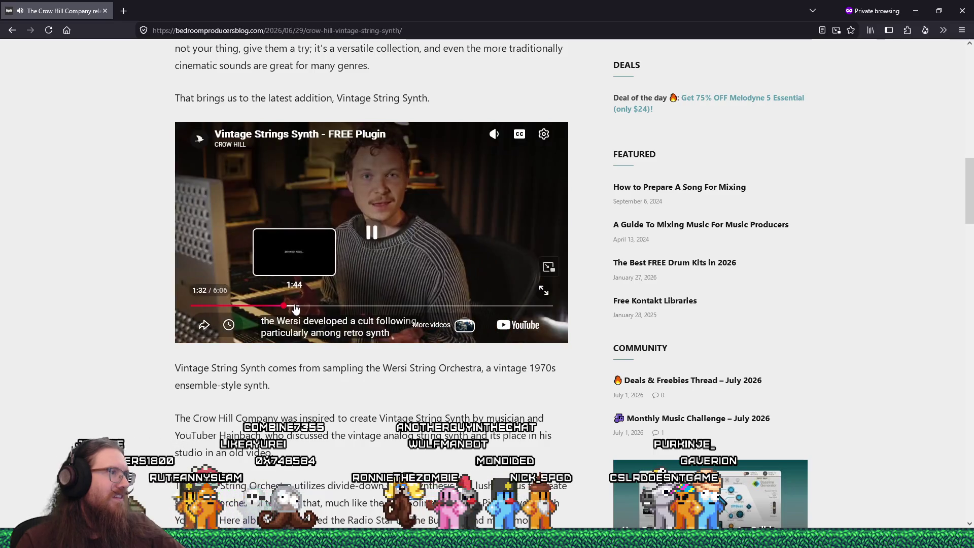
Step: Skim the Vintage Strings Synth video from about 2:00 to near its end
left_click(309, 306)
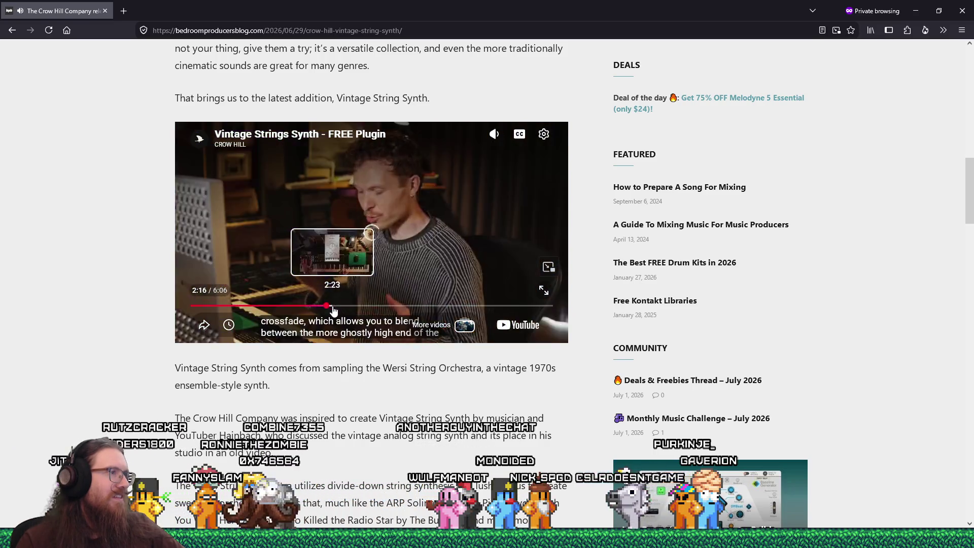
left_click(346, 306)
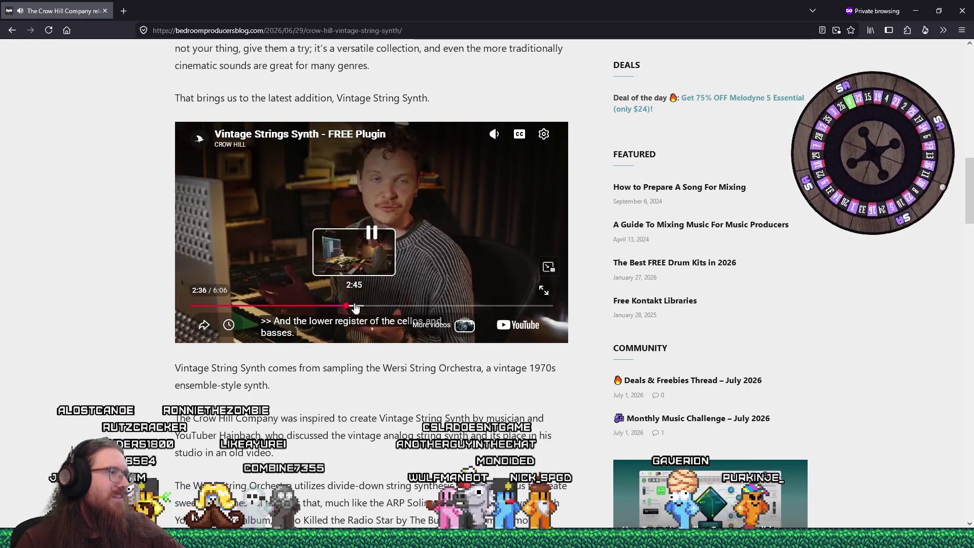
left_click(359, 306)
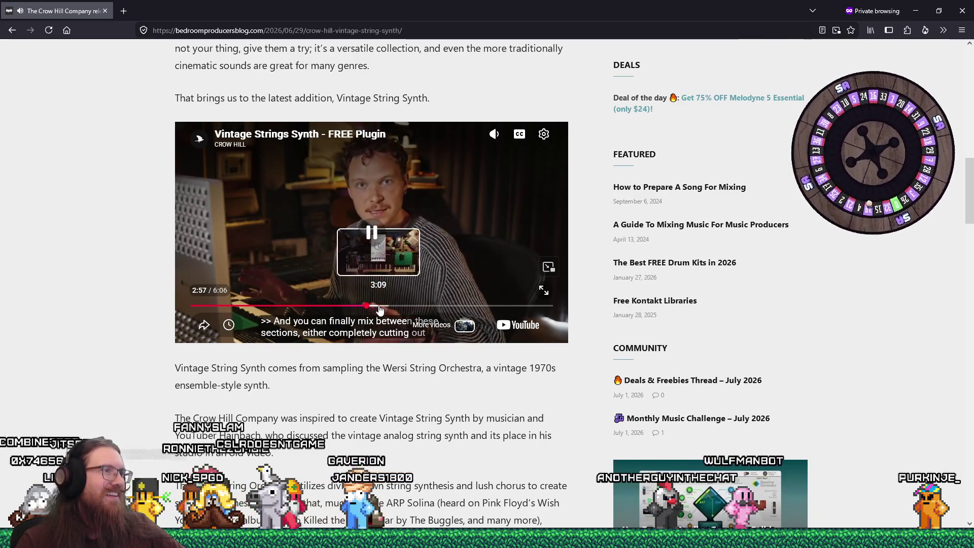
left_click(384, 306)
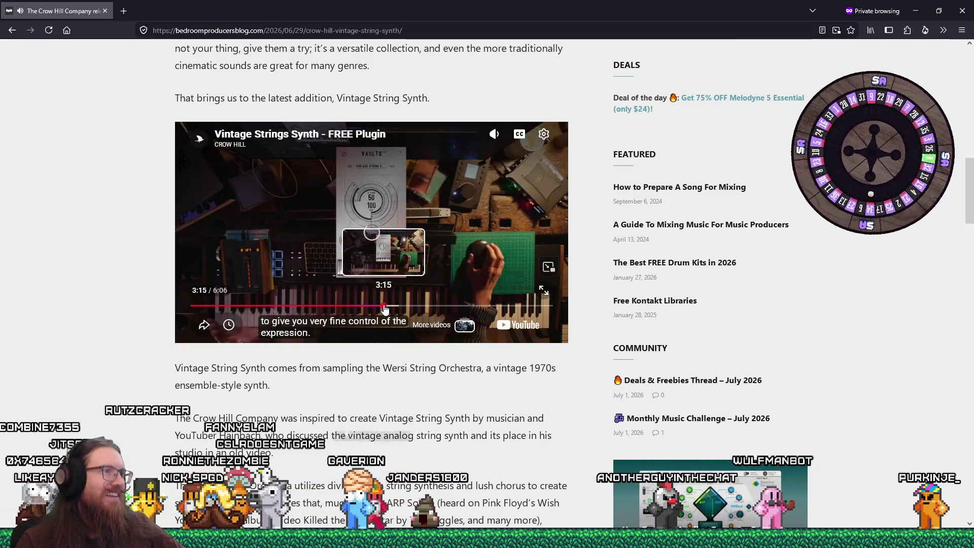
left_click(389, 306)
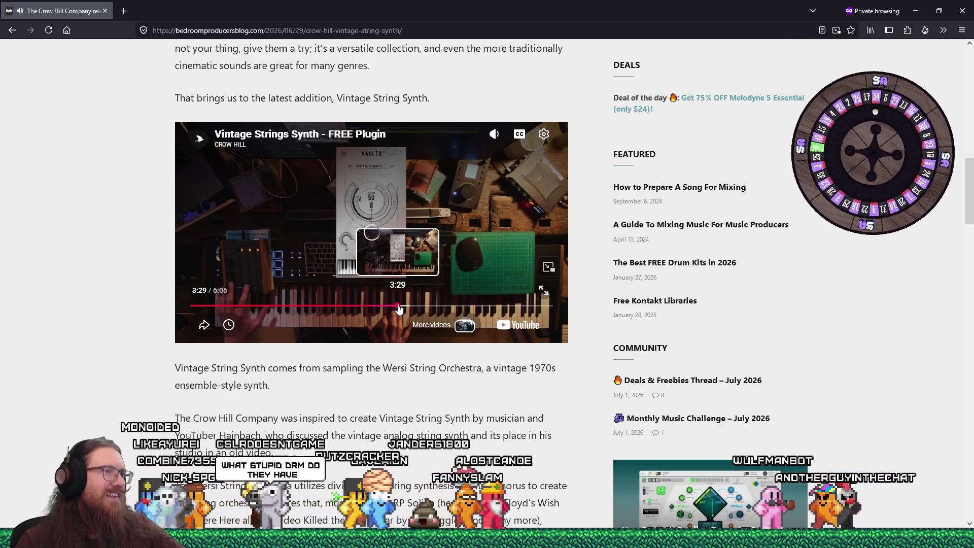
left_click(399, 306)
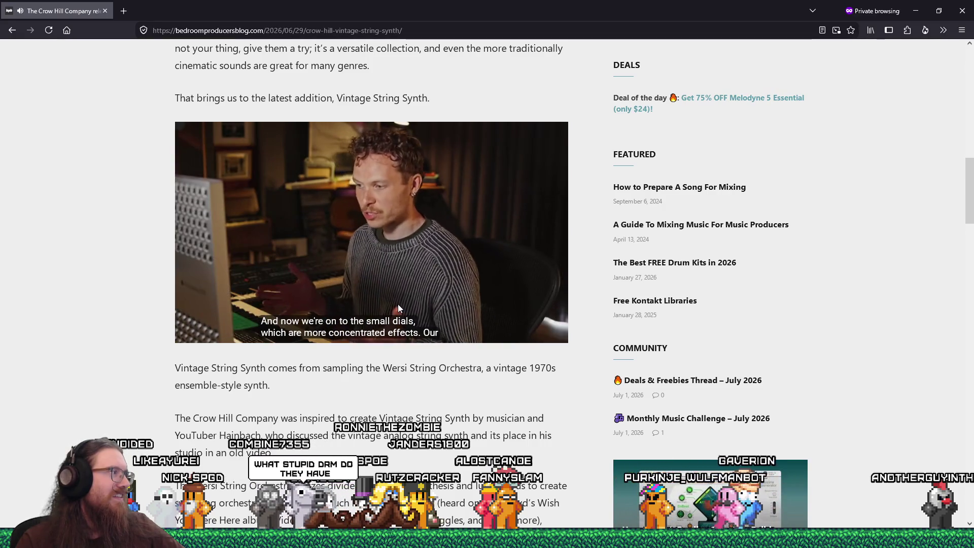
mouse_move(405, 303)
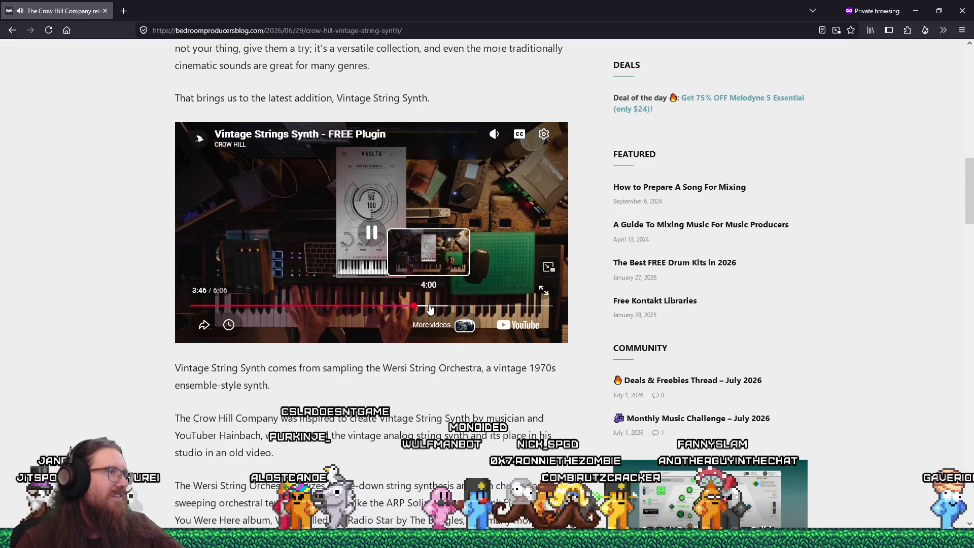
left_click(436, 307)
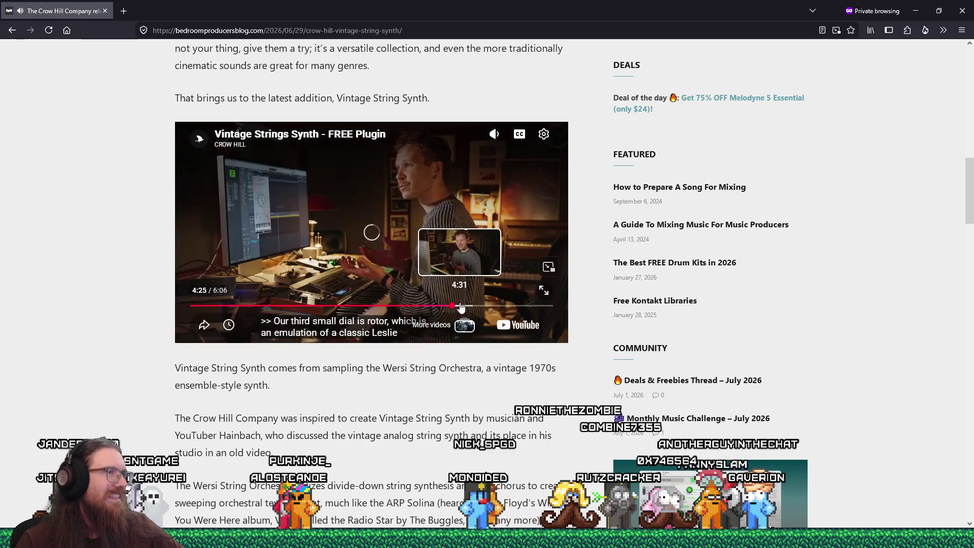
left_click(490, 307)
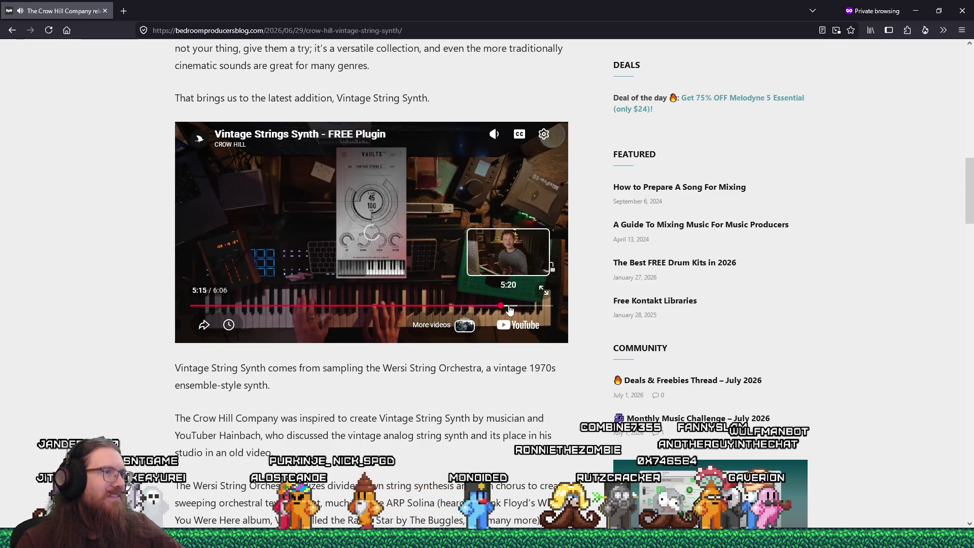
left_click(519, 307)
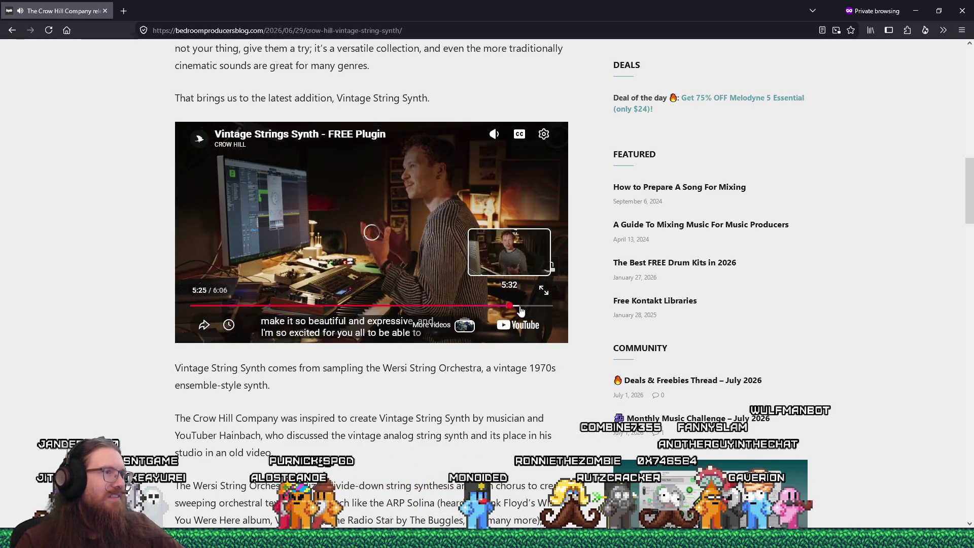
Step: Close the private window and the Vintage Strings Synth article tab to reveal DevQuest.gg
left_click(107, 10)
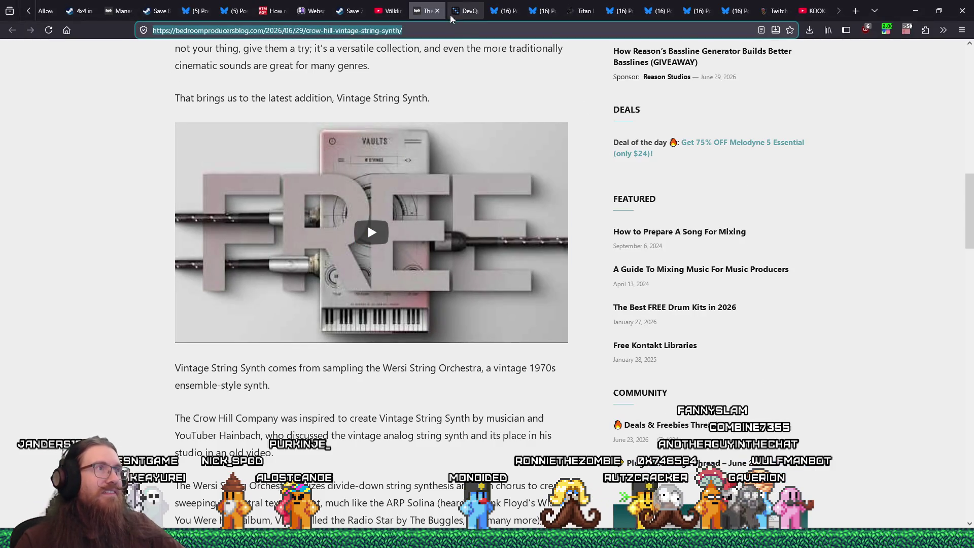
right_click(408, 20)
key("Escape")
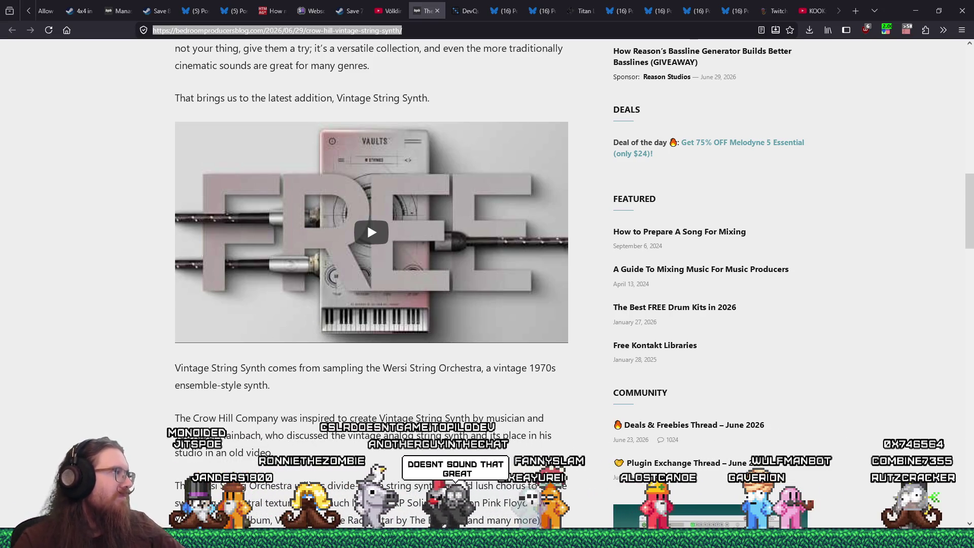
left_click(437, 11)
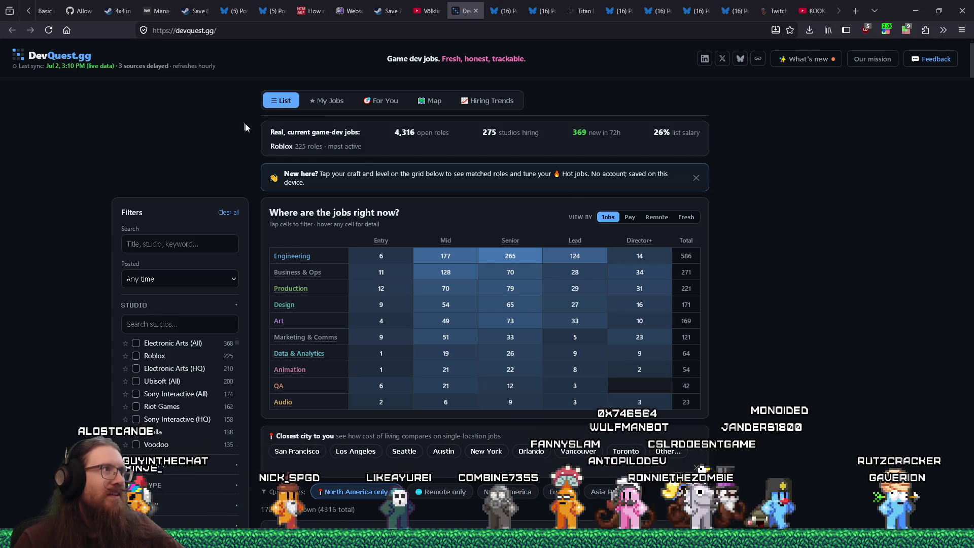
right_click(223, 33)
Step: Copy the DevQuest.gg address, scroll to the job list, and bring the Pathologic playlist forward
left_click(242, 91)
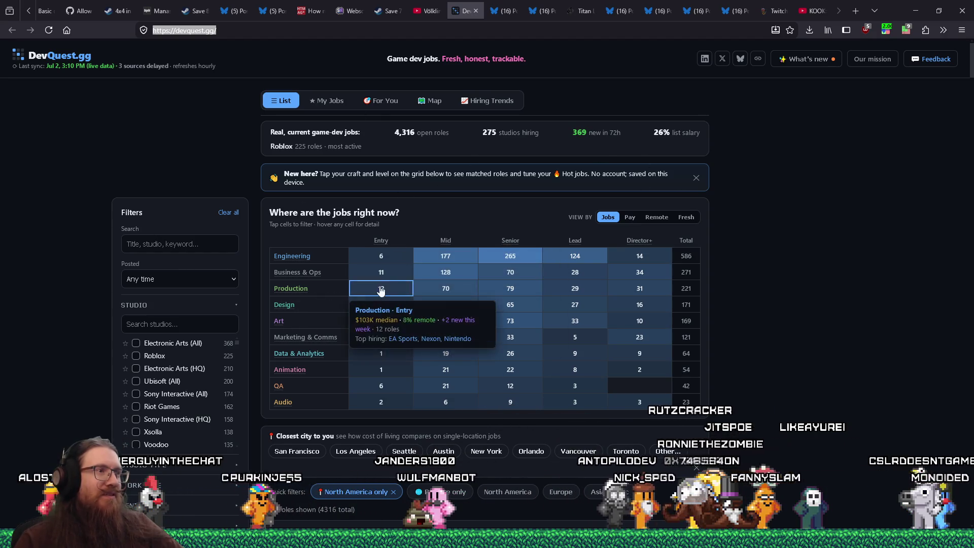
scroll(307, 277, "down", 3)
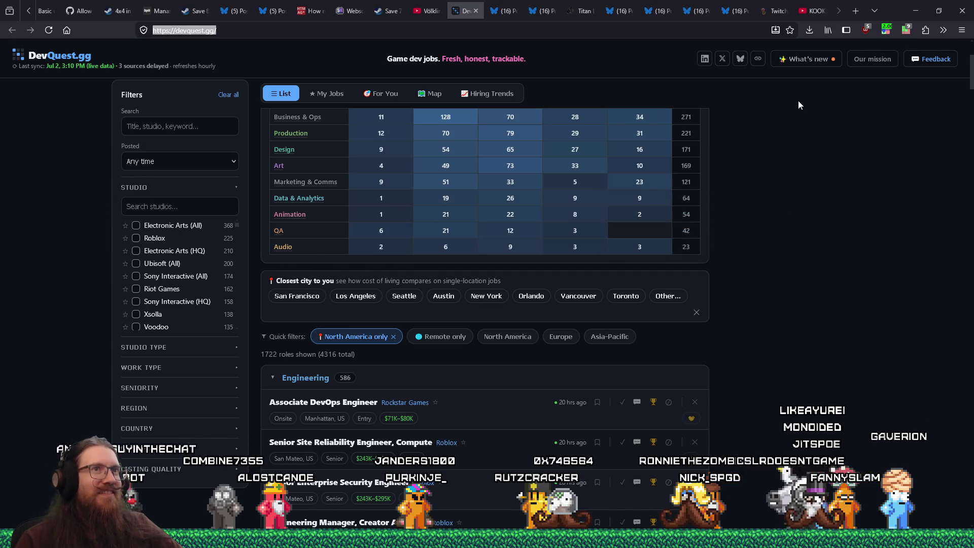
left_click(843, 10)
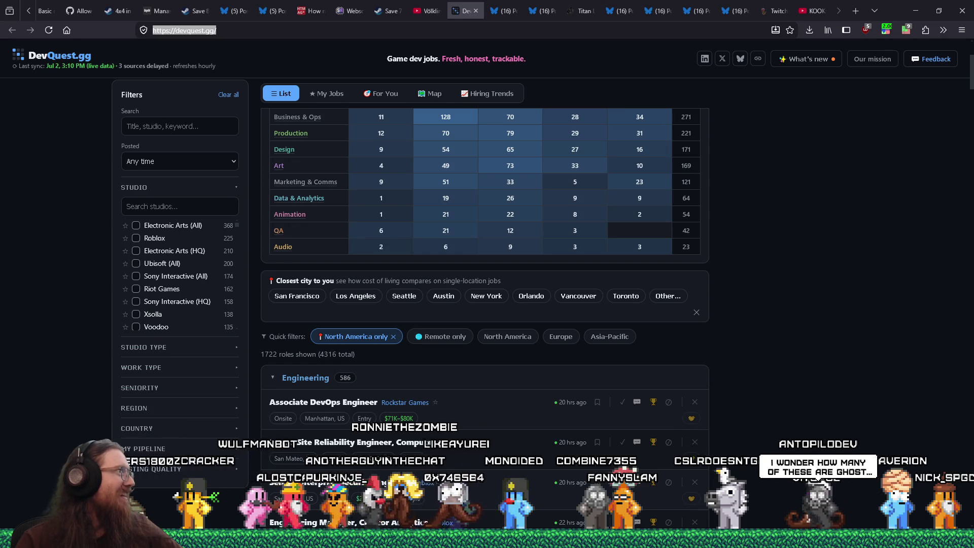
left_click_drag(10, 12, 340, 15)
scroll(587, 241, "down", 7)
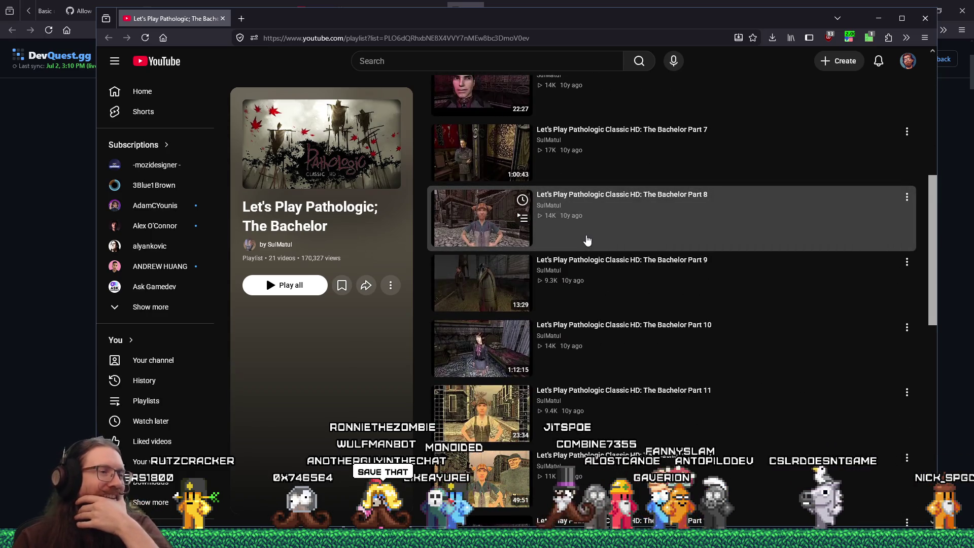
Step: Copy the 'Let's Play Pathologic' playlist's address and close the YouTube window
scroll(587, 240, "down", 5)
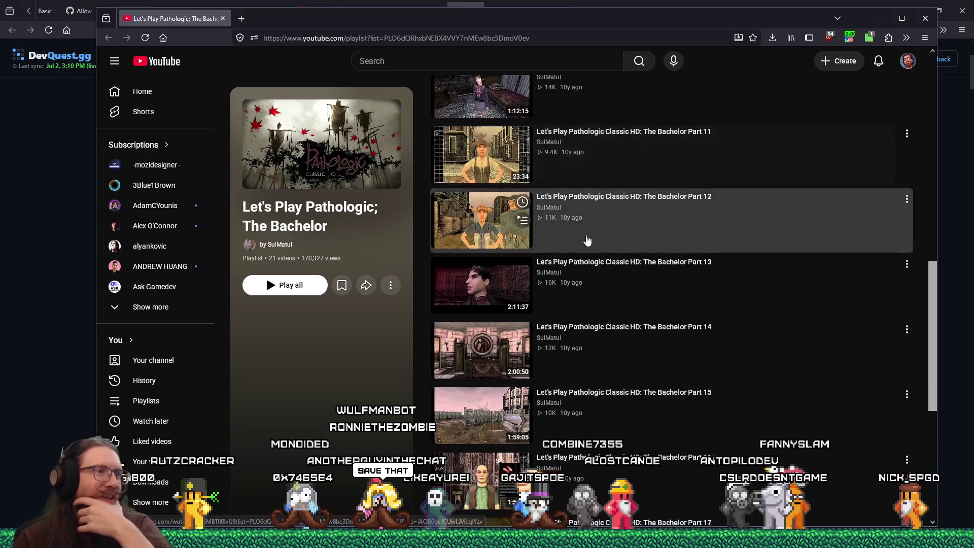
scroll(587, 240, "down", 4)
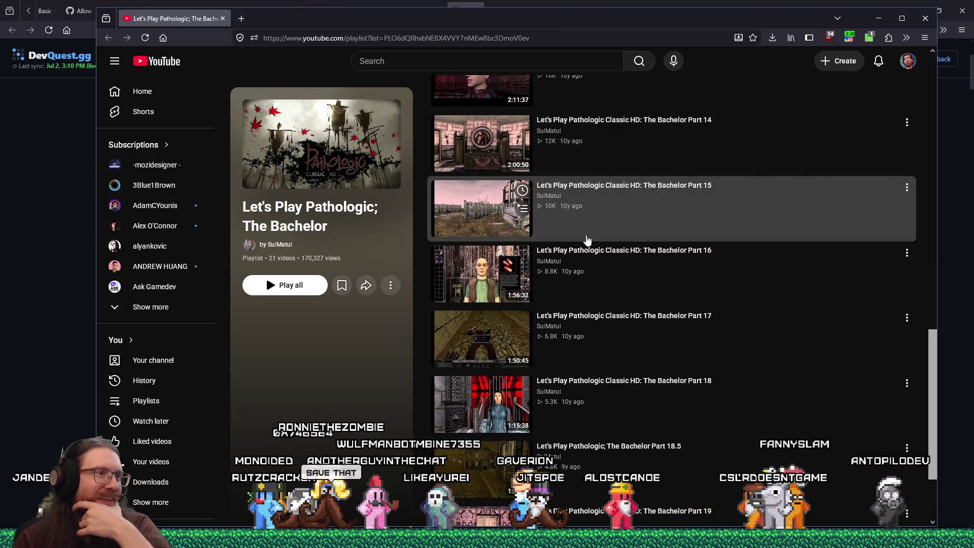
scroll(587, 241, "down", 2)
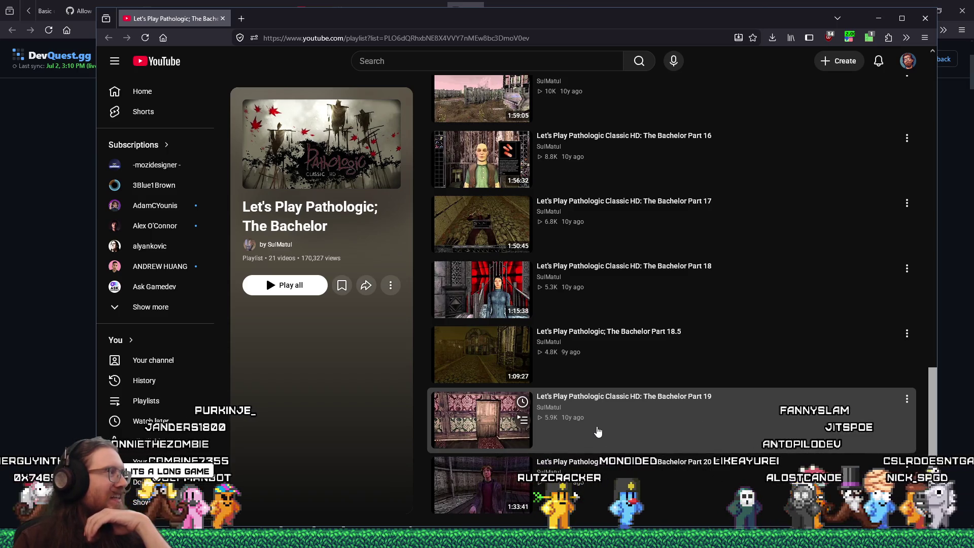
scroll(598, 432, "up", 6)
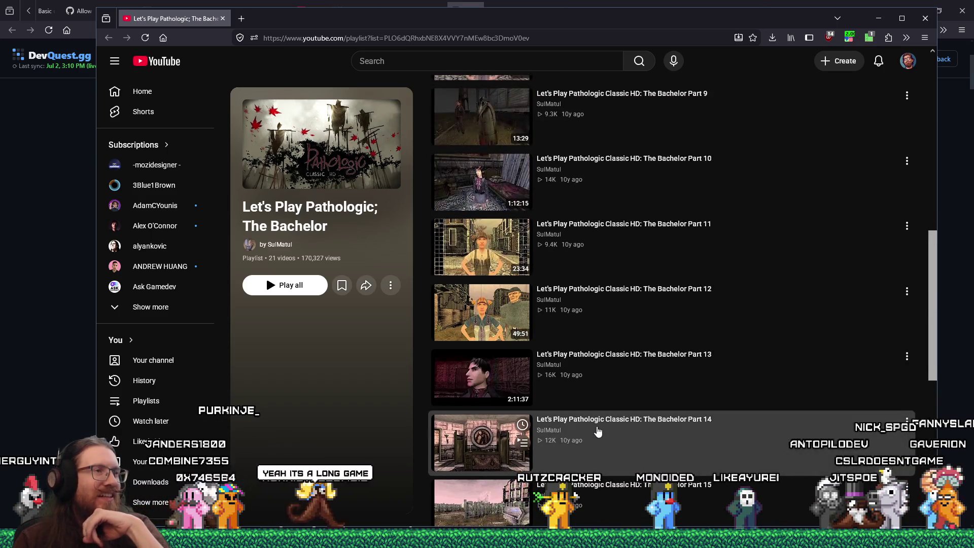
scroll(598, 431, "up", 10)
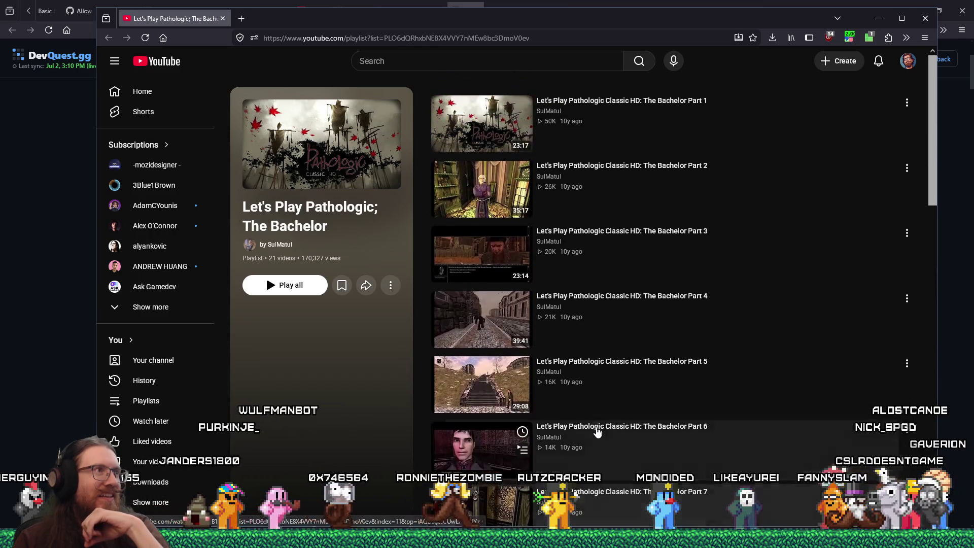
right_click(479, 37)
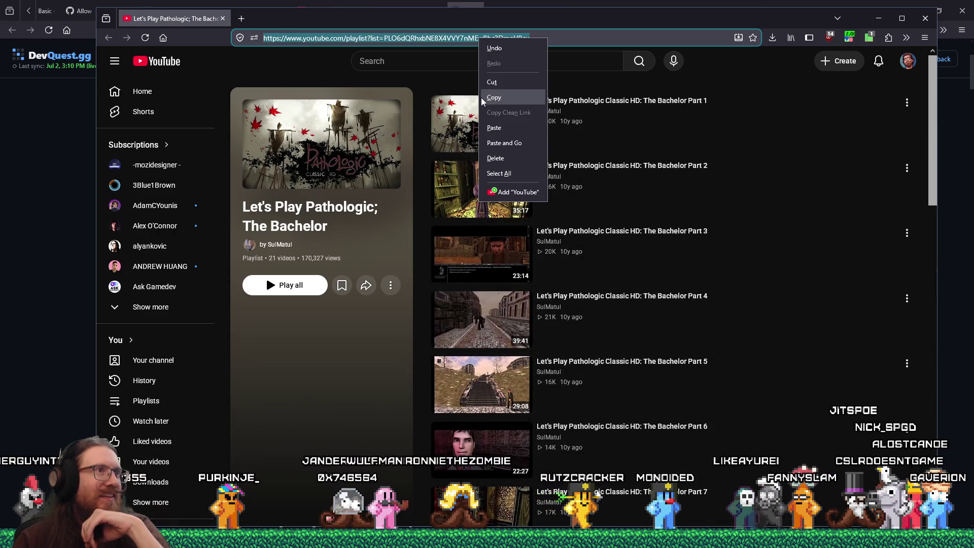
left_click(494, 98)
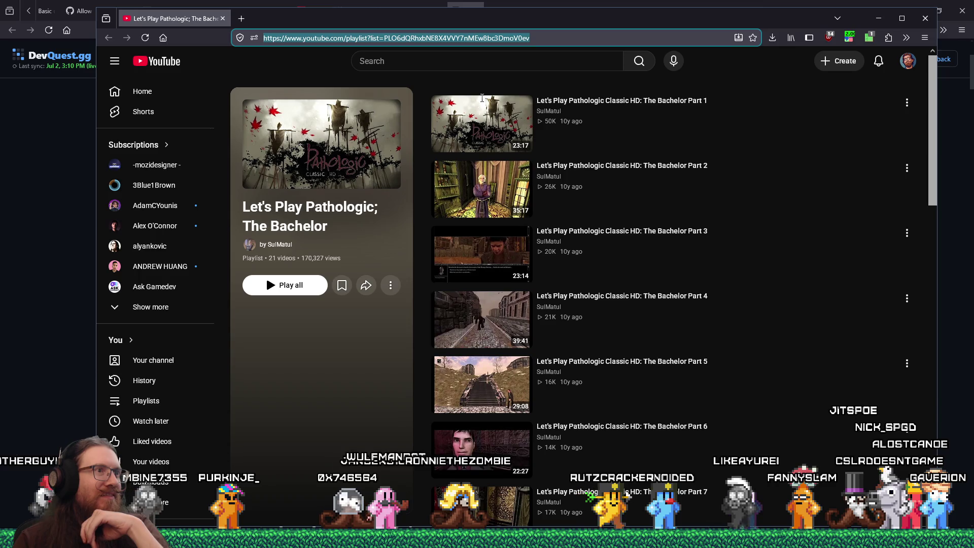
left_click(924, 19)
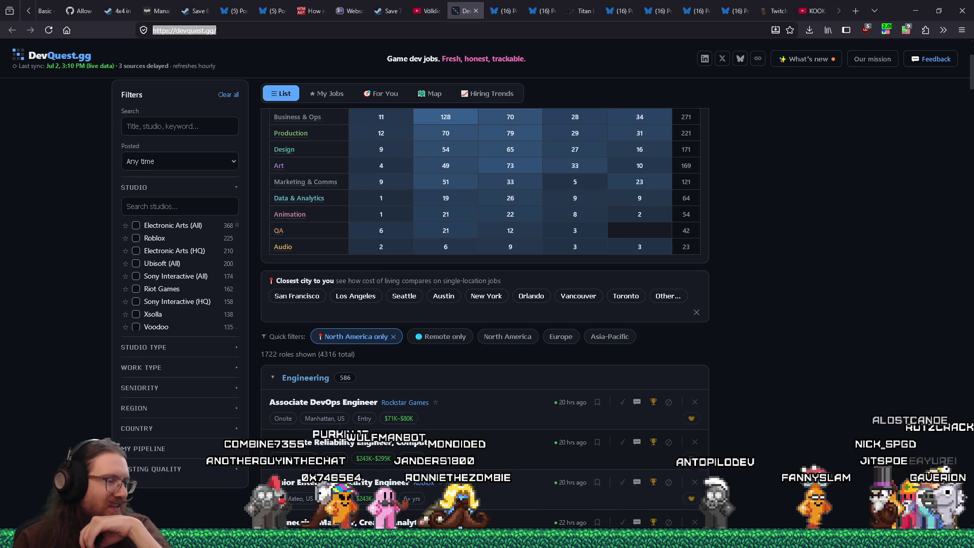
mouse_move(487, 539)
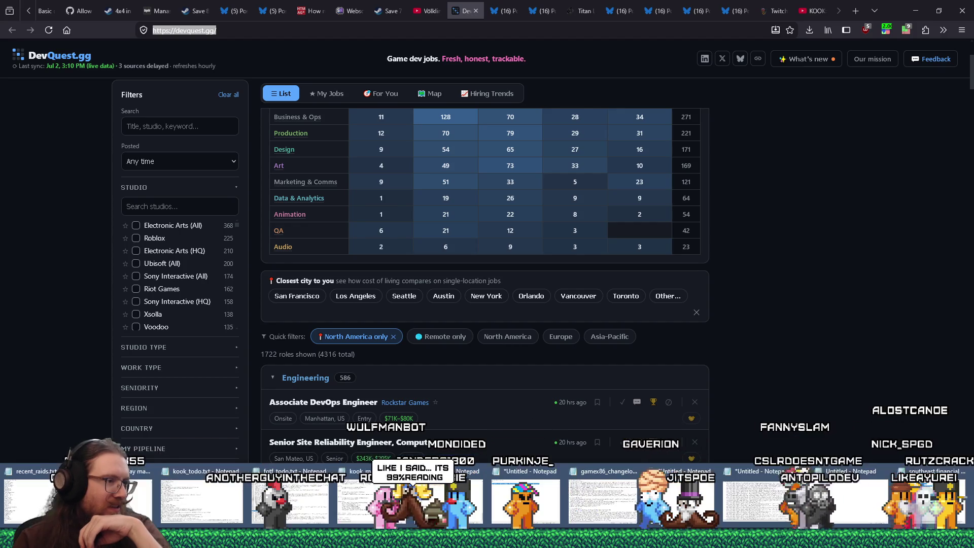
Step: Bring up kook_todo.txt in Notepad at the Forgive me Father 2 (steam) entry
left_click(214, 488)
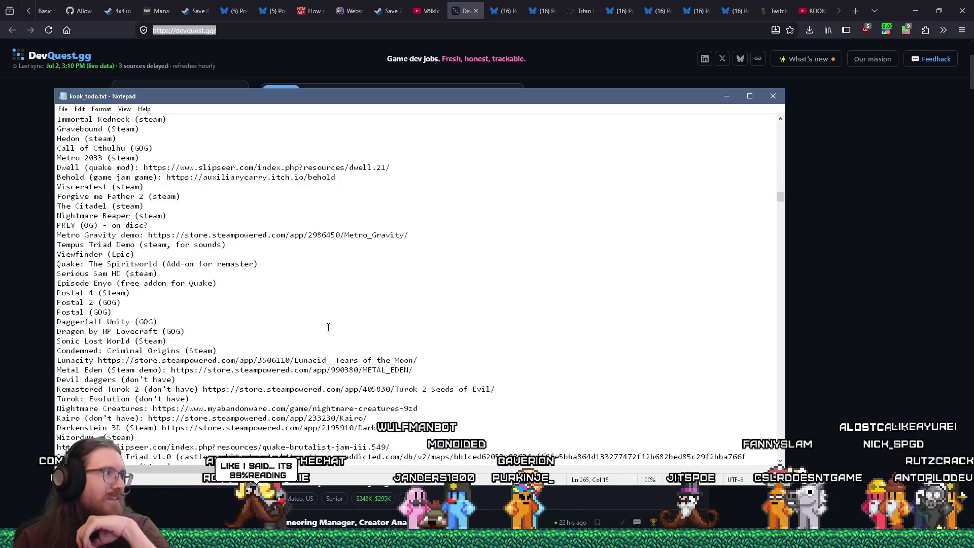
scroll(328, 327, "up", 5)
scroll(162, 331, "down", 10)
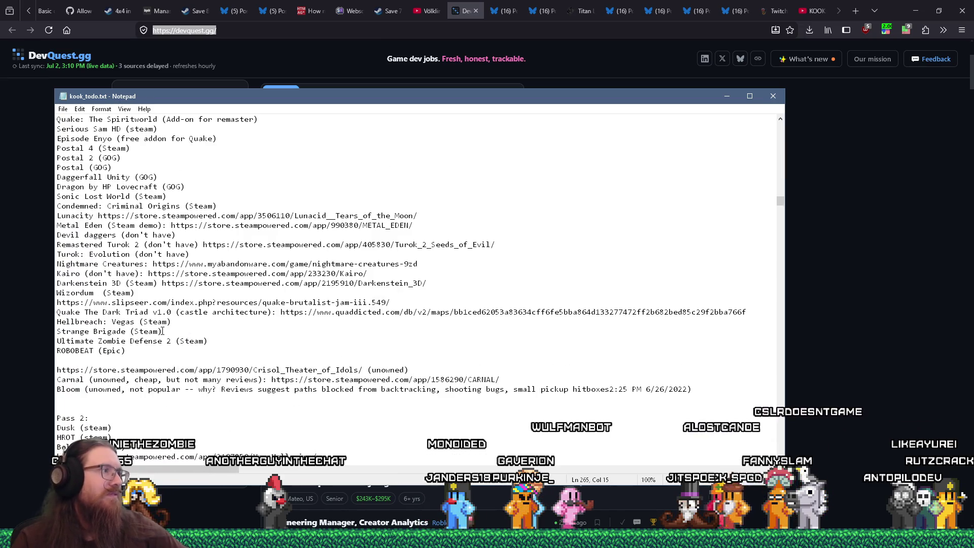
scroll(224, 338, "up", 1)
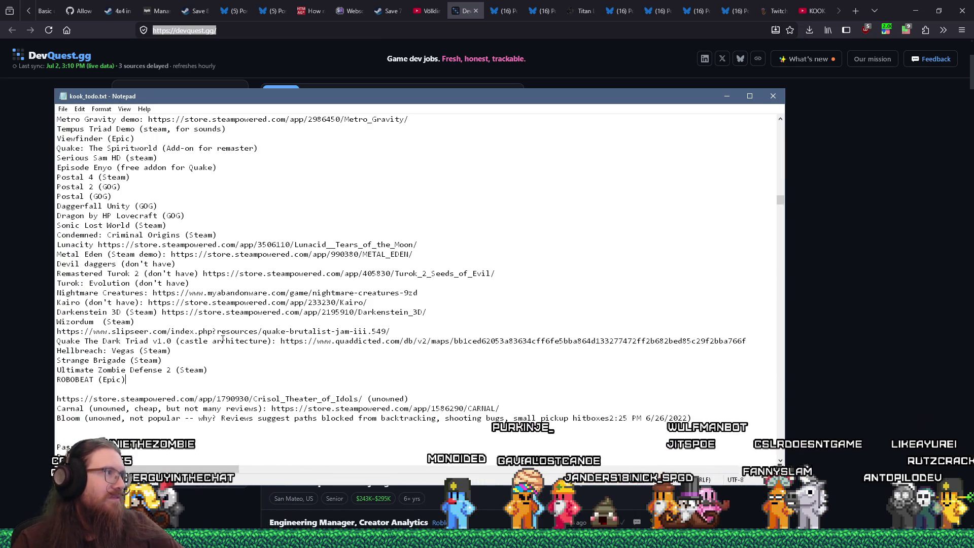
scroll(223, 339, "up", 5)
scroll(223, 339, "up", 4)
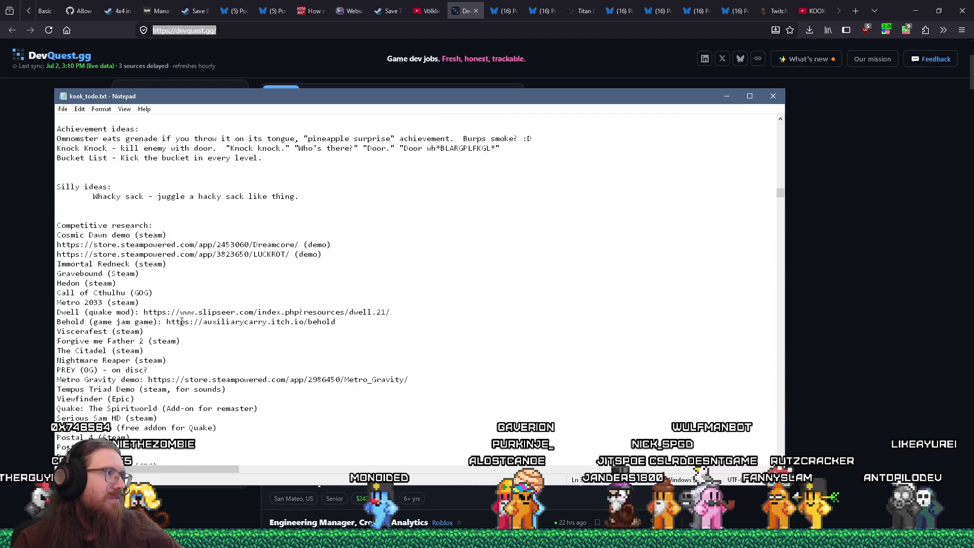
Step: Add a 'Pathalogic playthrough:' line with the pasted playlist link below it and save
left_click(193, 341)
key("Return")
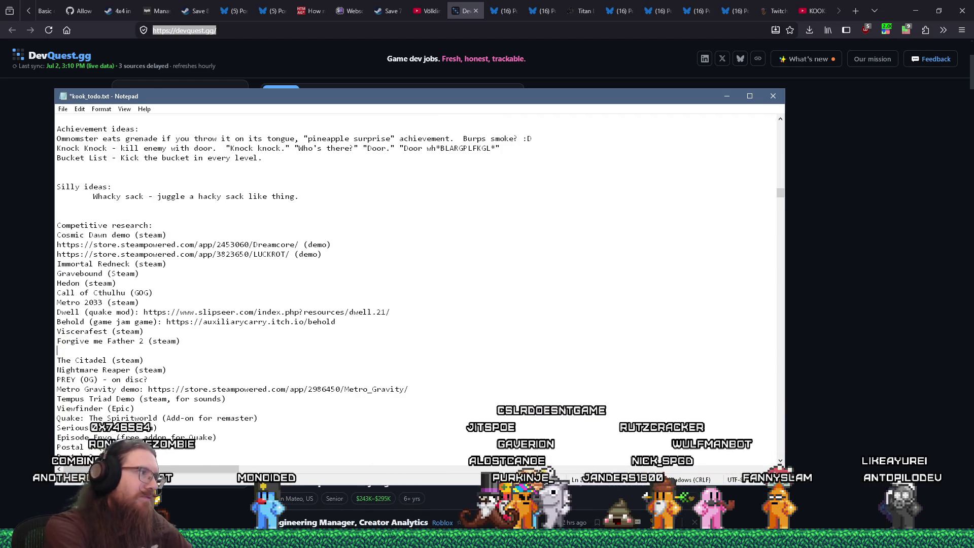
type("Pathalogic playth")
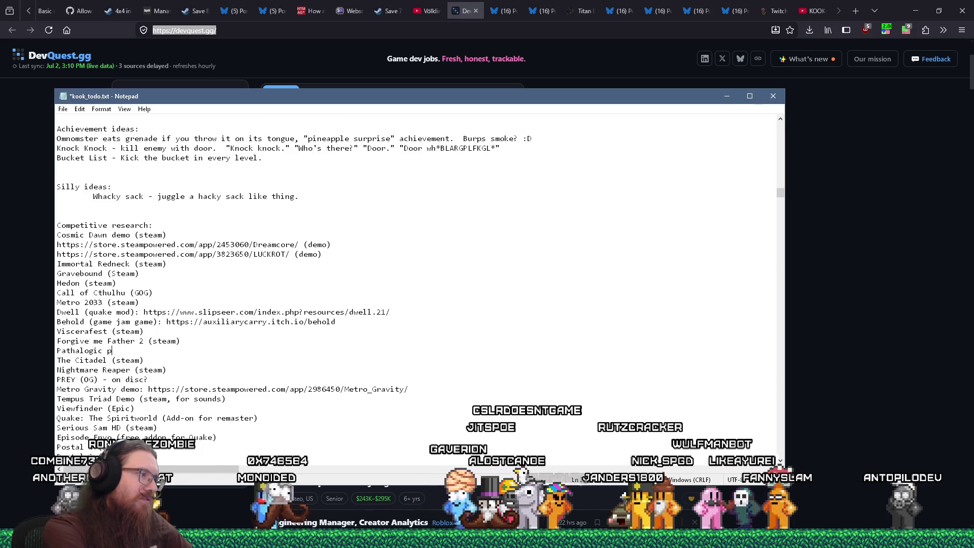
type("rough:")
key("ctrl+v")
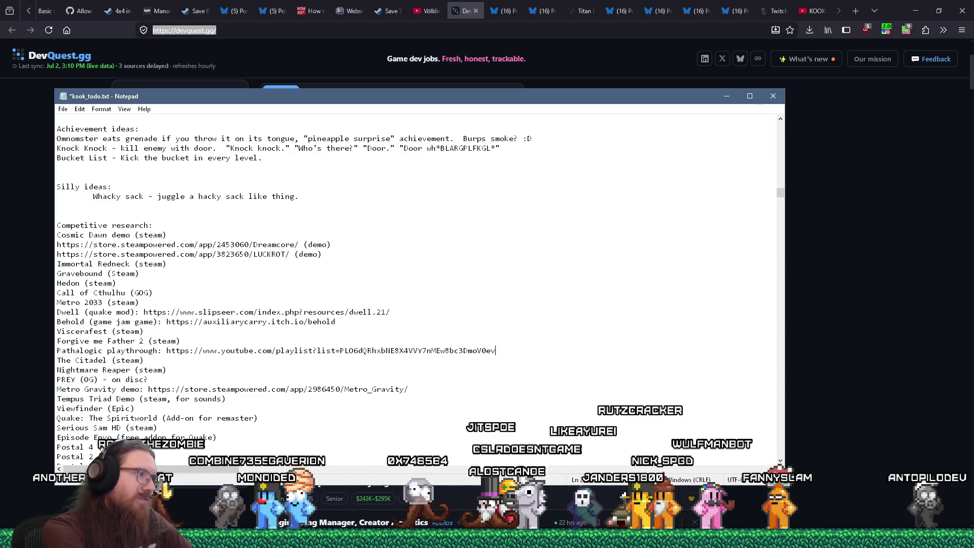
key("ctrl+s")
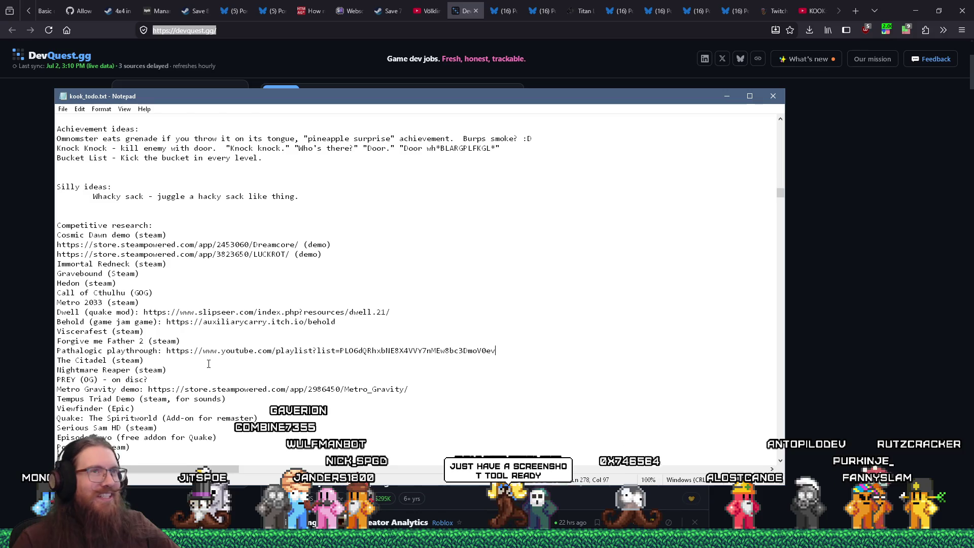
left_click(455, 13)
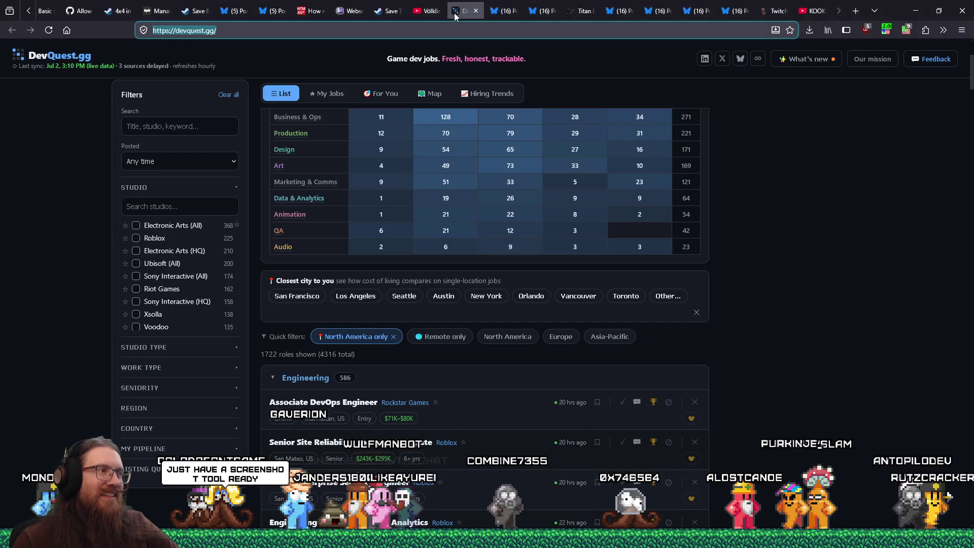
Step: Filter the jobs board to Xsolla and scroll through its open roles
left_click(194, 315)
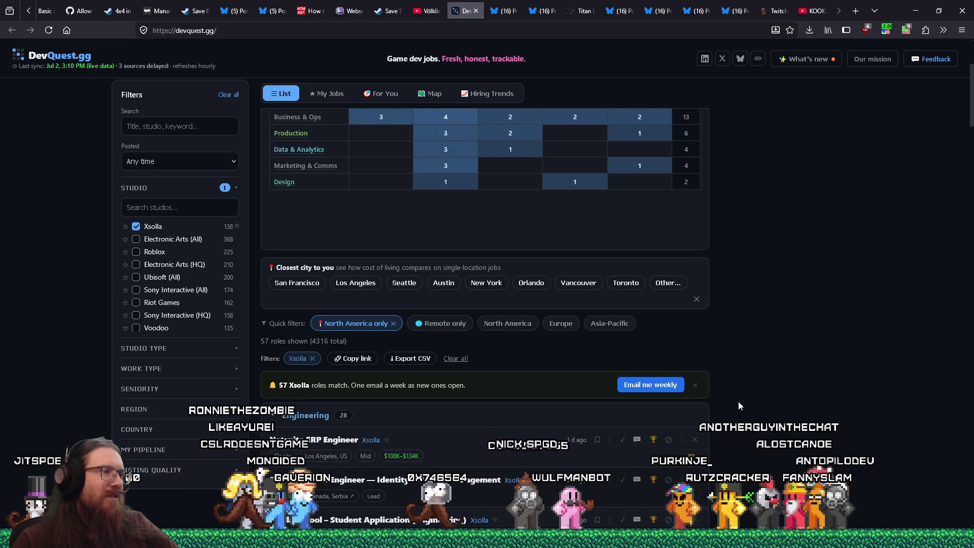
scroll(763, 395, "down", 3)
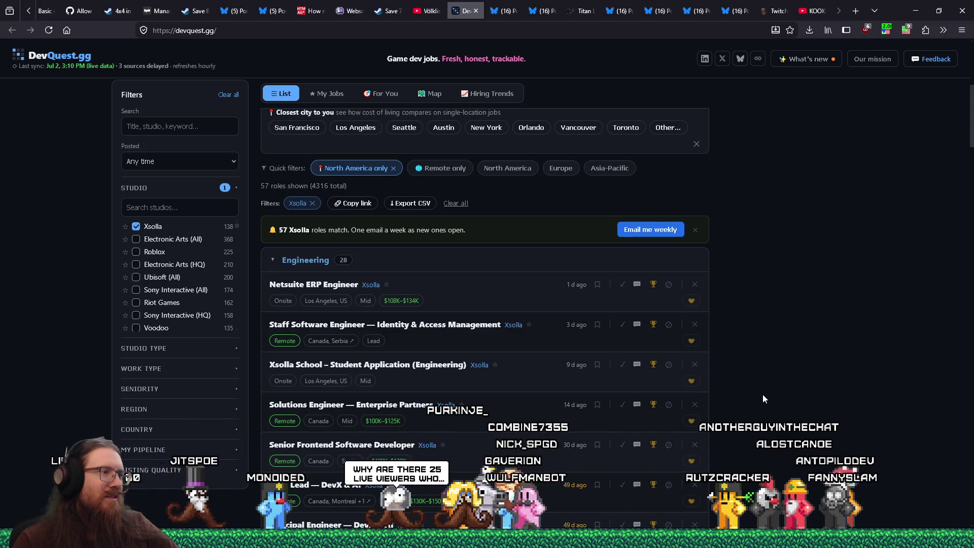
scroll(763, 394, "down", 4)
scroll(763, 394, "down", 1)
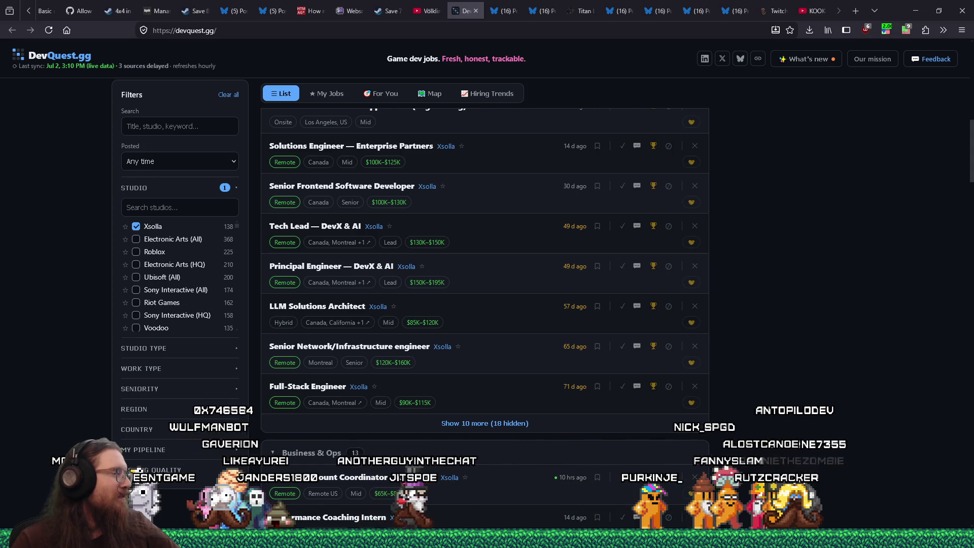
scroll(768, 362, "down", 5)
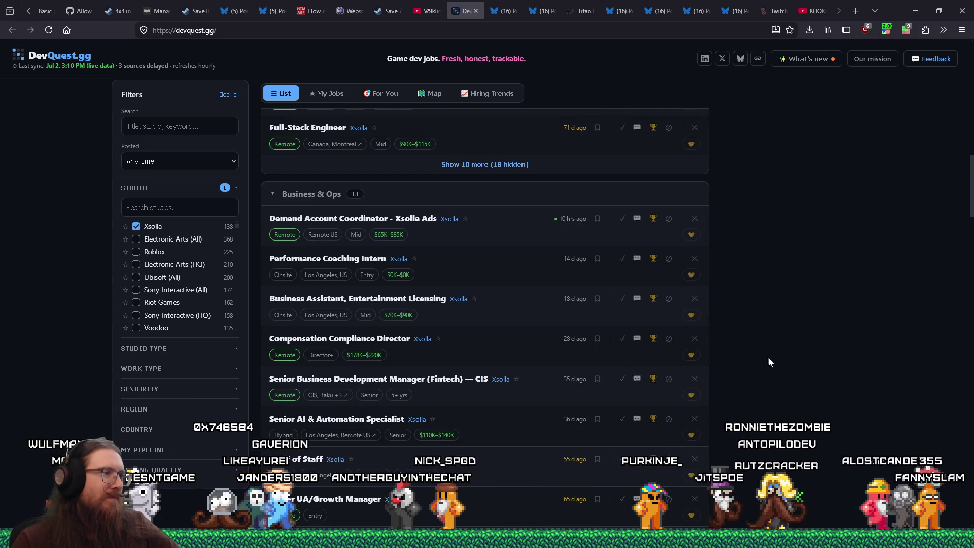
Step: Remove the Xsolla filter and scroll back up to the role-by-level heatmap
left_click(134, 227)
scroll(168, 244, "down", 3)
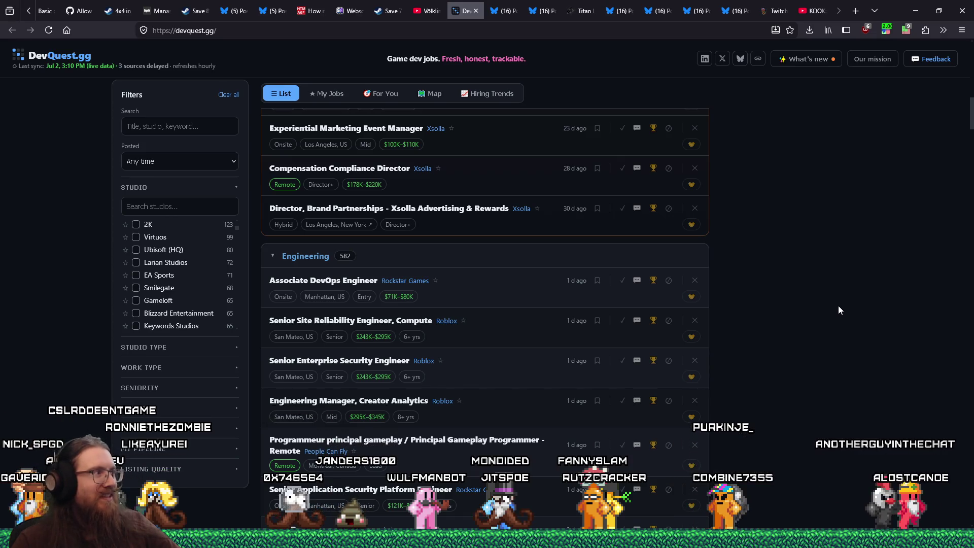
scroll(839, 306, "up", 7)
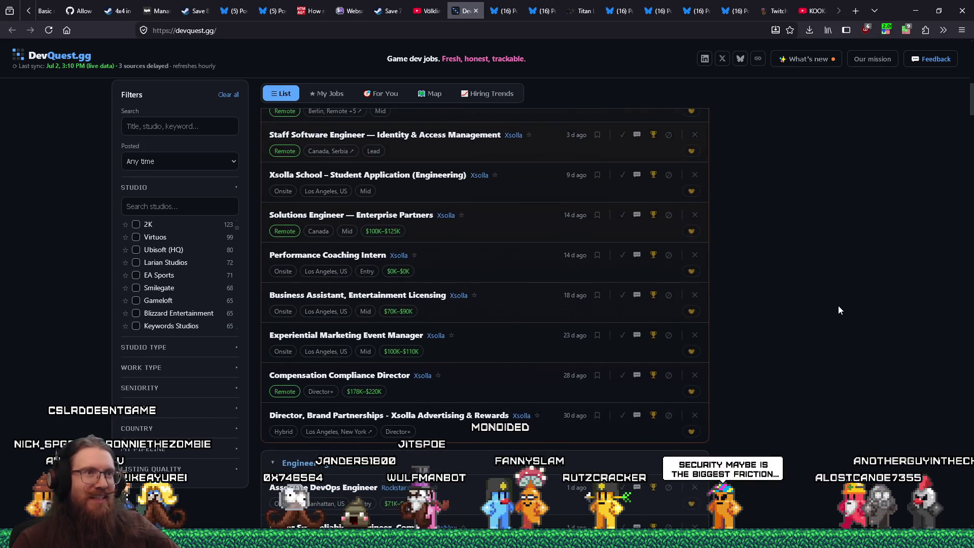
scroll(839, 306, "up", 4)
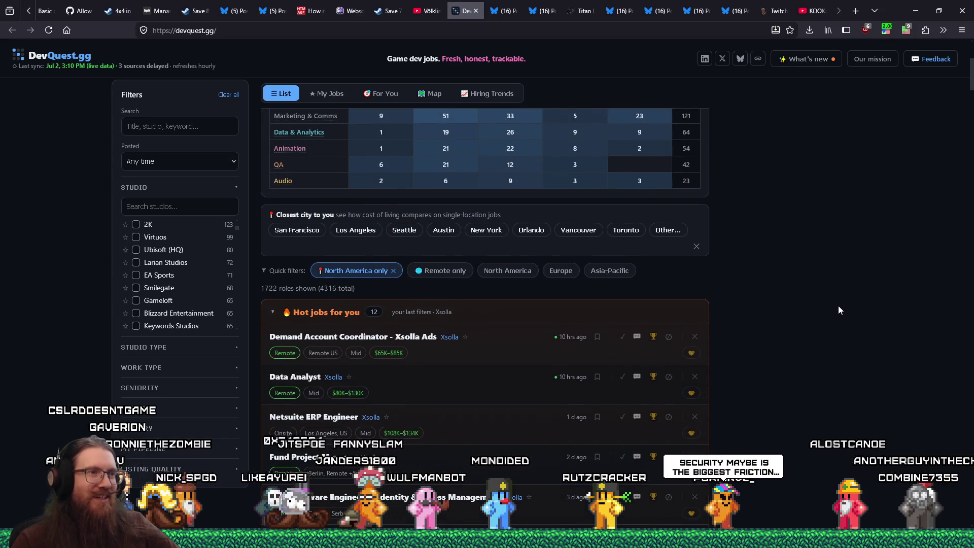
scroll(839, 310, "up", 4)
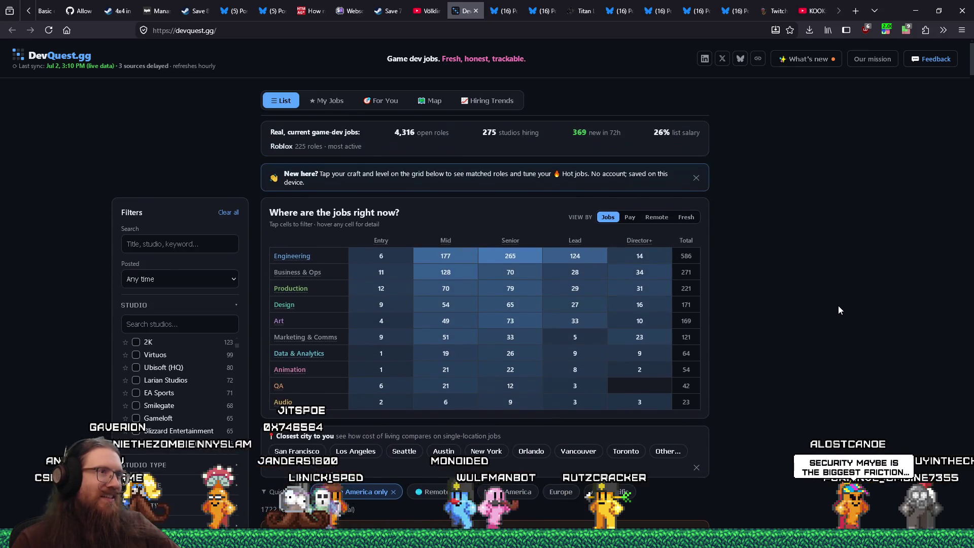
scroll(838, 310, "down", 20)
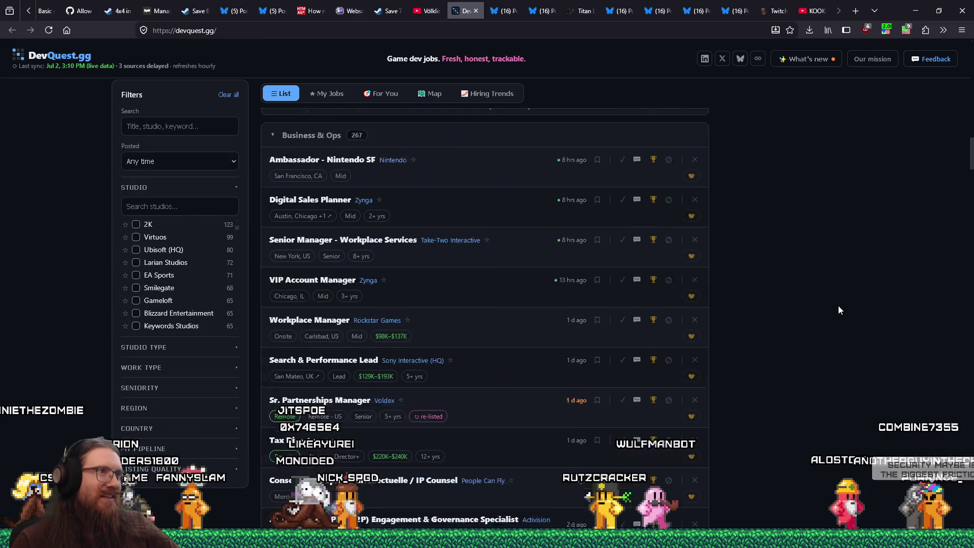
scroll(839, 310, "down", 3)
scroll(839, 310, "down", 2)
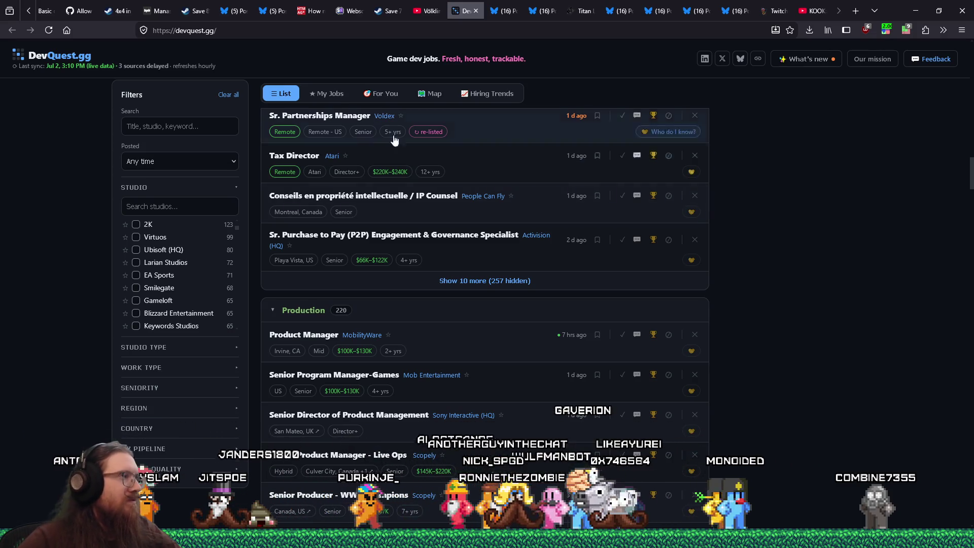
scroll(157, 286, "down", 3)
scroll(169, 282, "up", 3)
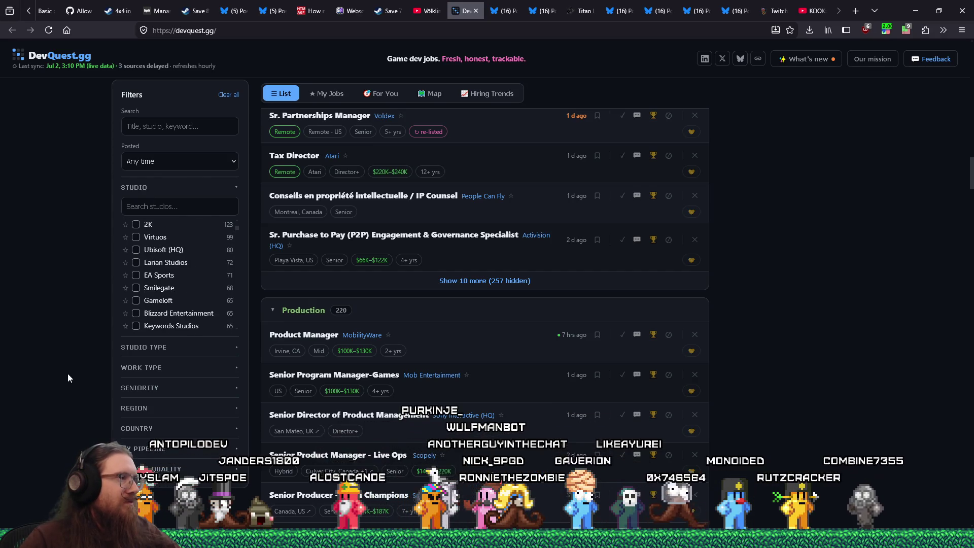
scroll(53, 369, "up", 10)
scroll(65, 362, "up", 10)
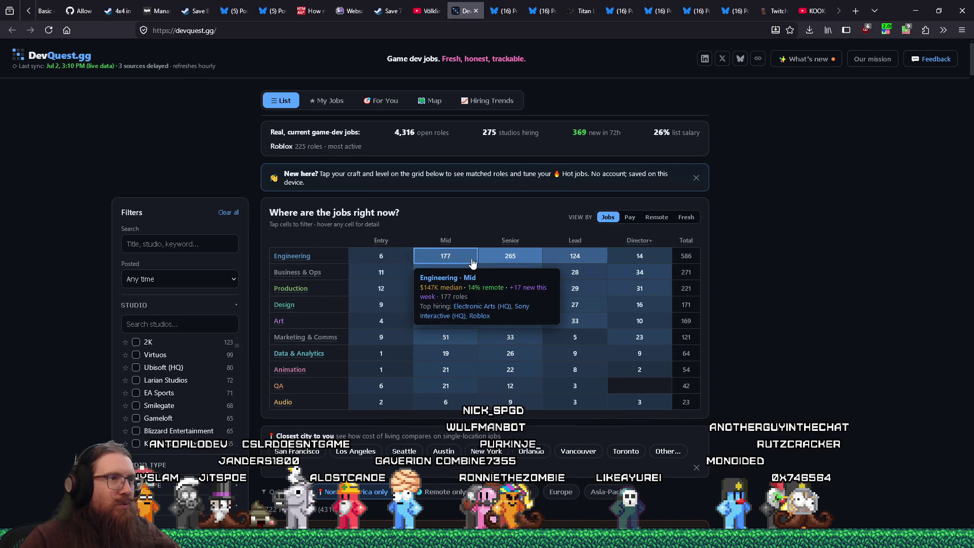
Step: Filter the jobs board to the 265 Senior Engineering roles
mouse_move(503, 259)
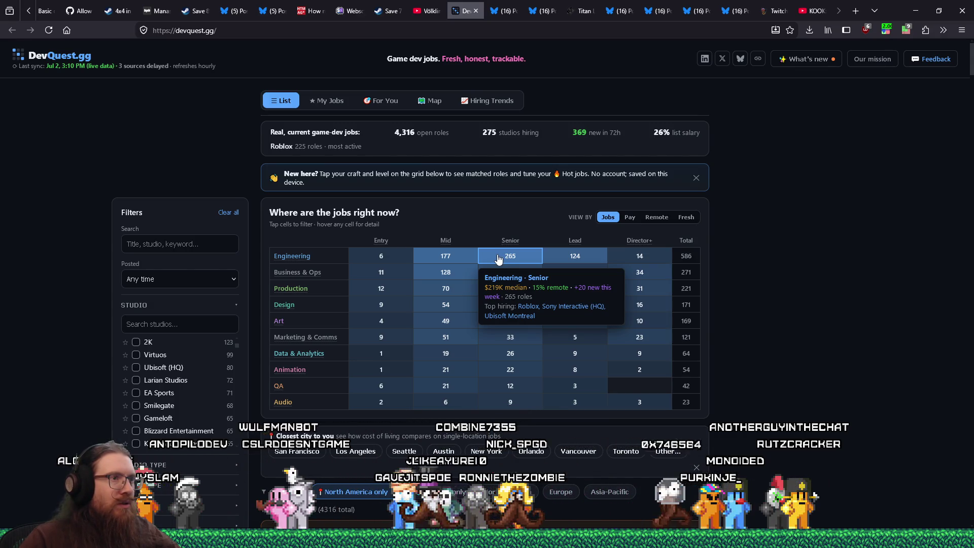
left_click(499, 260)
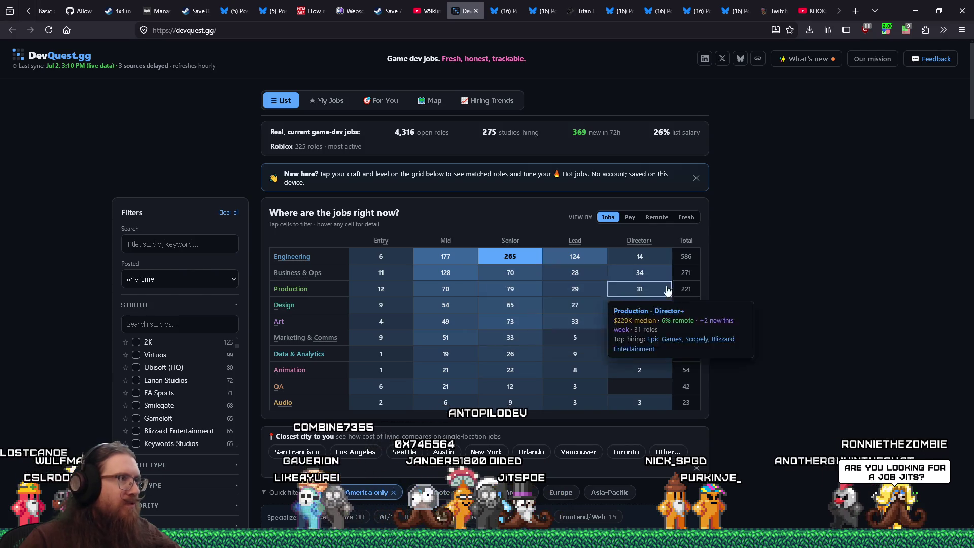
scroll(761, 298, "down", 2)
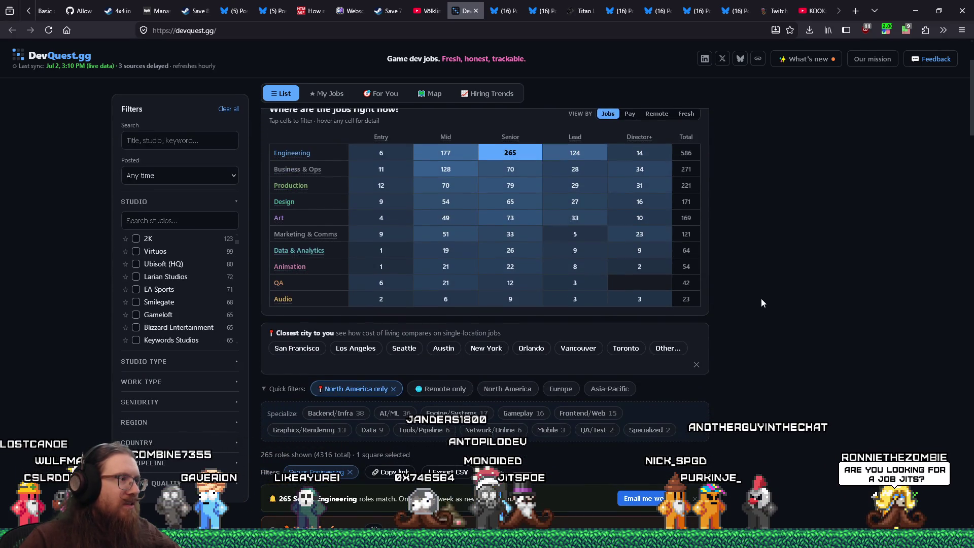
Step: Expand the Work Type filter options, briefly toggling the Studio Type section
left_click(234, 385)
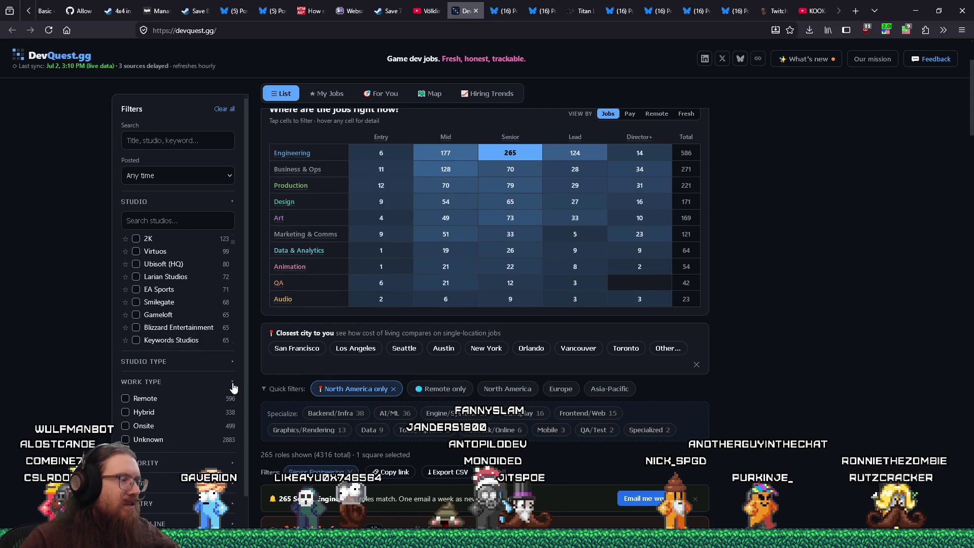
scroll(233, 385, "down", 1)
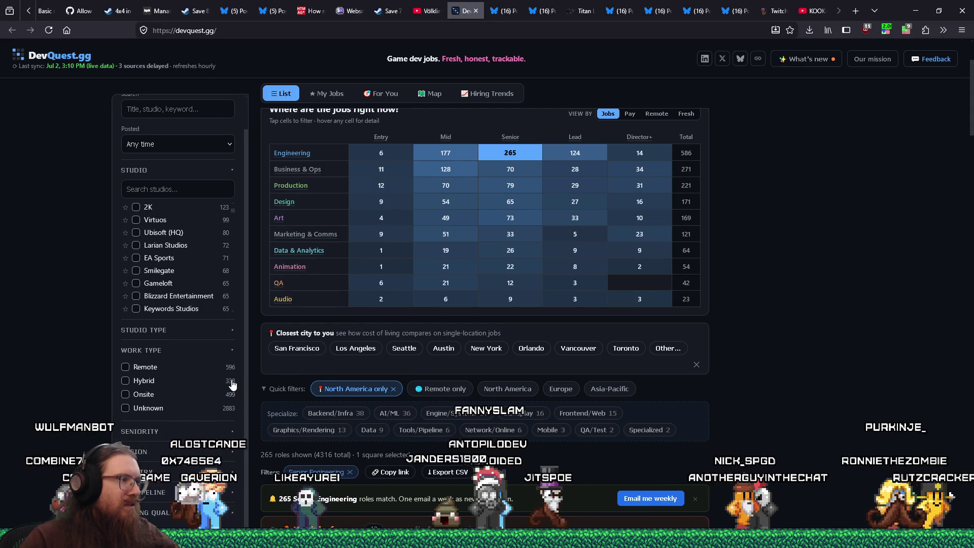
left_click(203, 335)
left_click(203, 338)
scroll(193, 409, "down", 5)
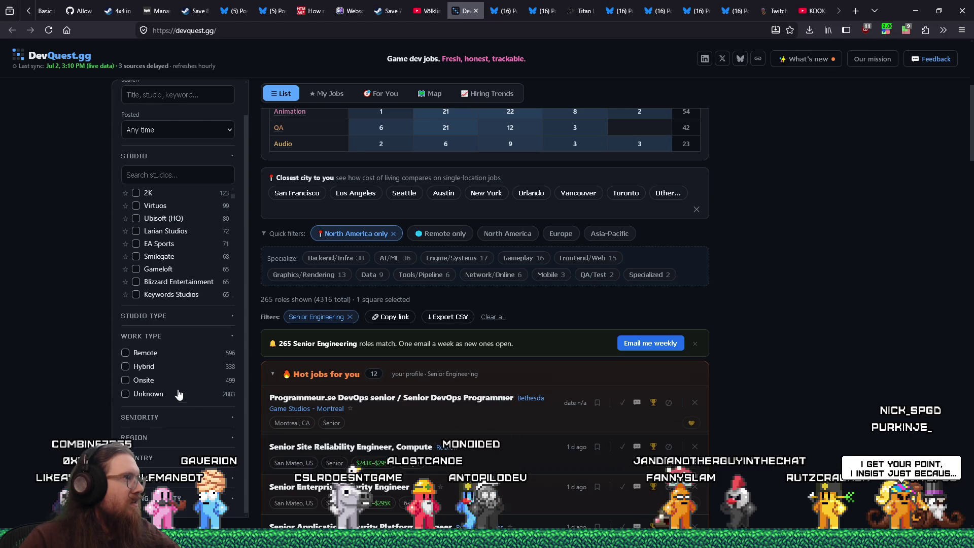
Step: Select the page address, then bring up the list of open windows
right_click(238, 35)
left_click(251, 94)
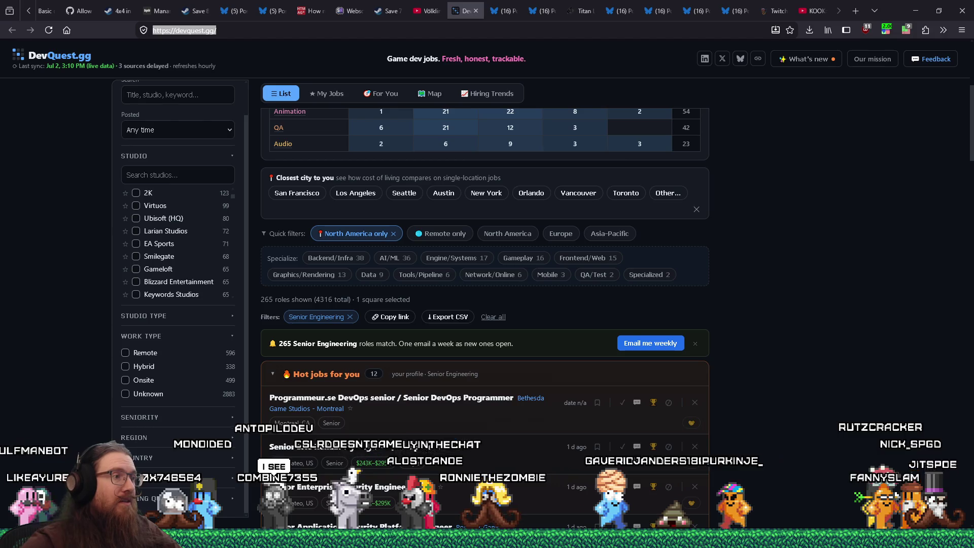
scroll(791, 363, "up", 5)
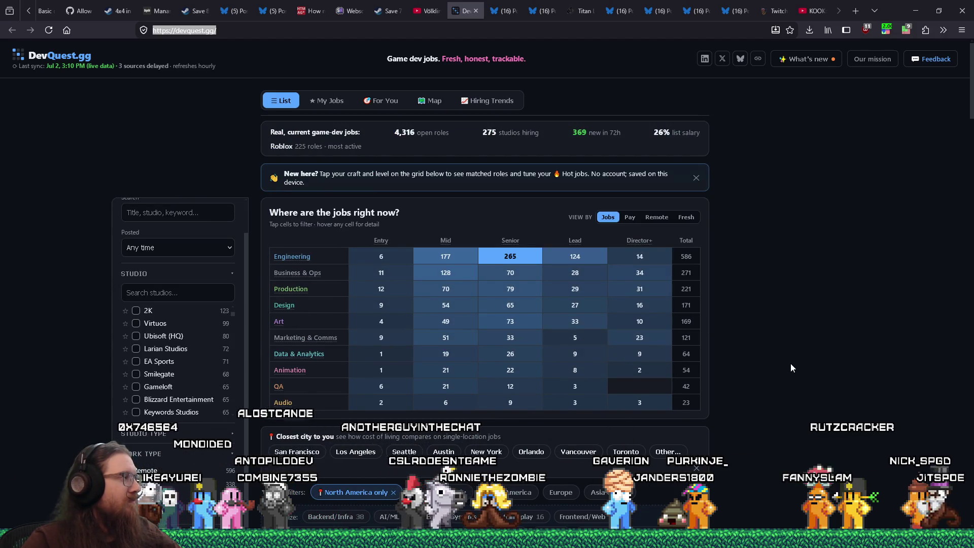
key("alt+Tab")
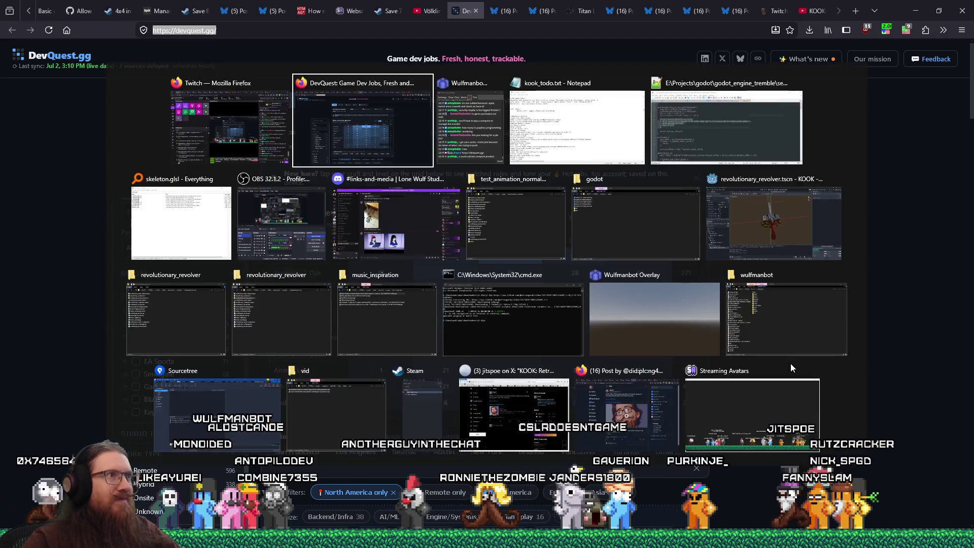
Step: Restore the Godot editor and close the revolutionary_revolver scene
key("Tab")
key("Tab")
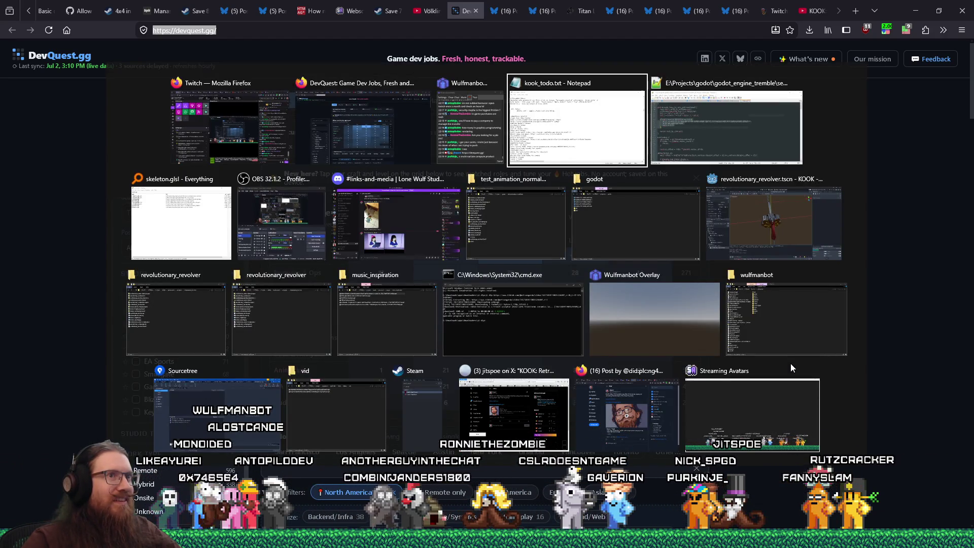
left_click(799, 215)
mouse_move(642, 274)
left_mouse_down()
mouse_move(761, 214)
mouse_move(653, 229)
mouse_move(670, 148)
mouse_move(447, 238)
mouse_move(389, 290)
mouse_move(282, 200)
mouse_move(279, 185)
mouse_move(335, 209)
mouse_move(455, 198)
mouse_move(529, 215)
mouse_move(592, 270)
mouse_move(595, 316)
left_mouse_up()
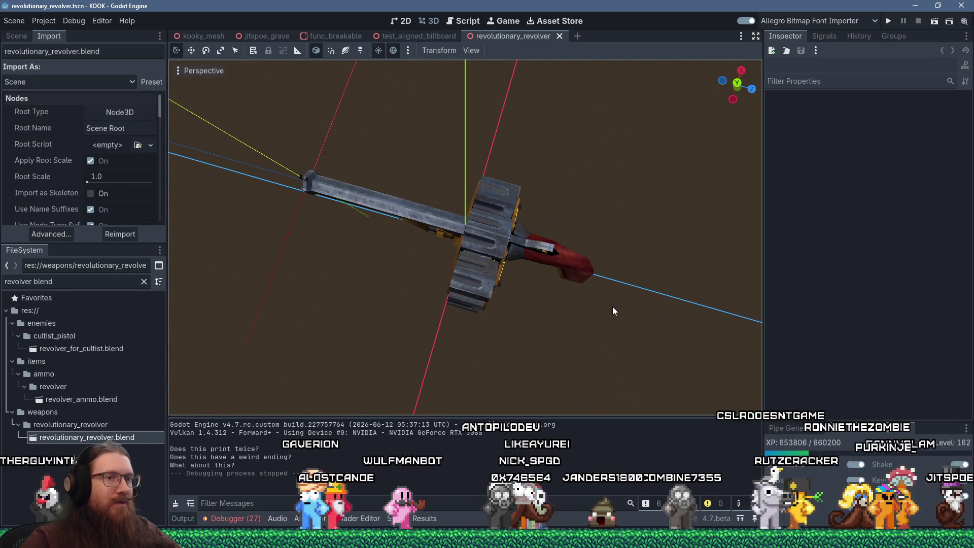
left_click(562, 34)
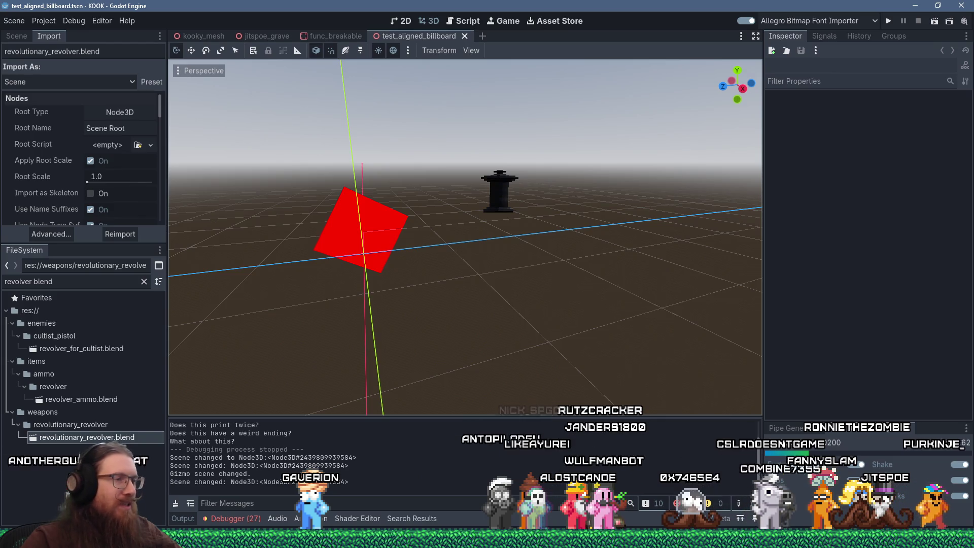
Step: Return to the test_aligned_billboard scene, then switch to Sourcetree
key("super+Tab")
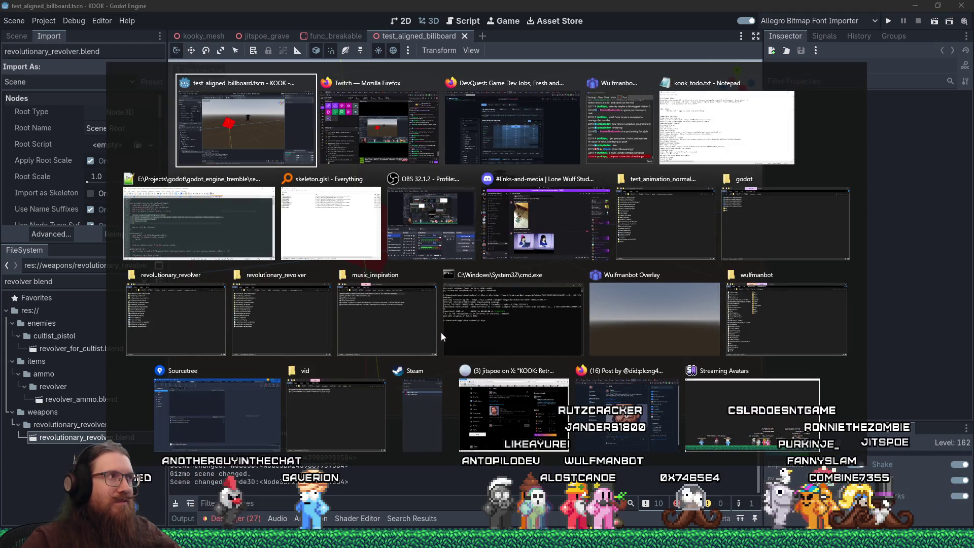
left_click(440, 333)
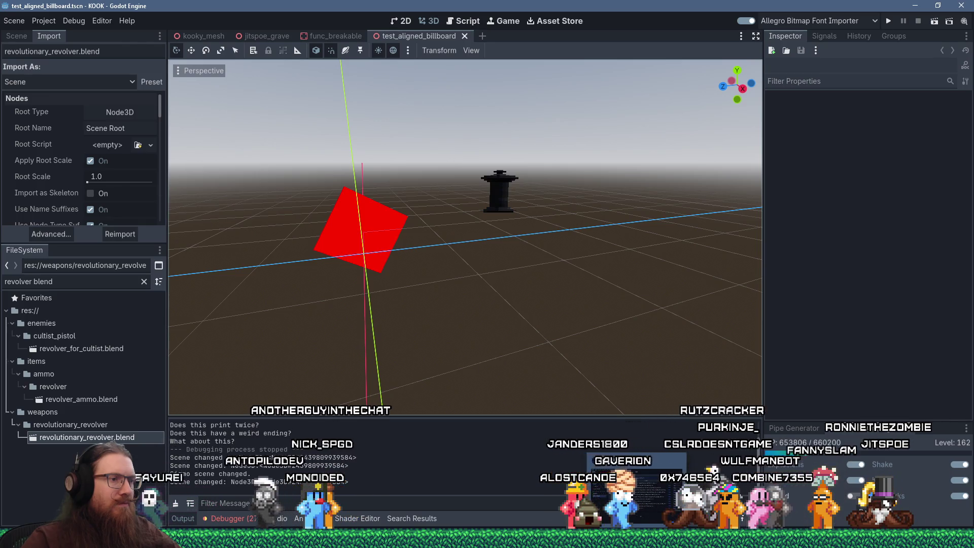
key("alt+Tab")
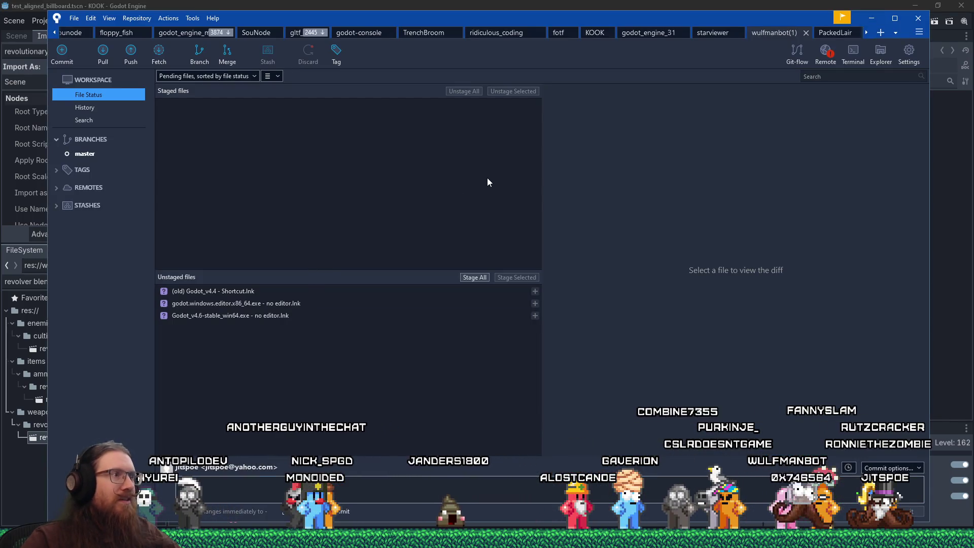
Step: Switch Sourcetree to the KOOK repository's File Status view
left_click(896, 34)
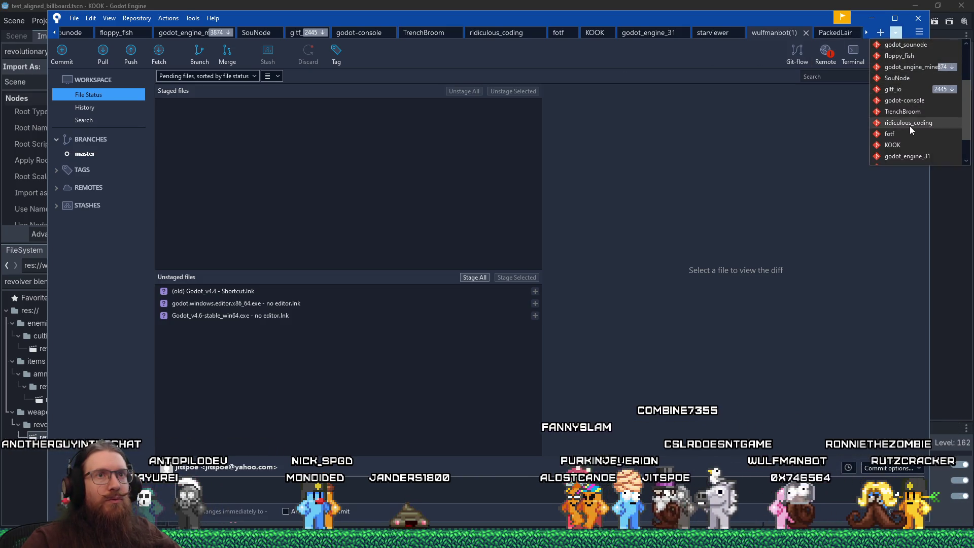
left_click(909, 144)
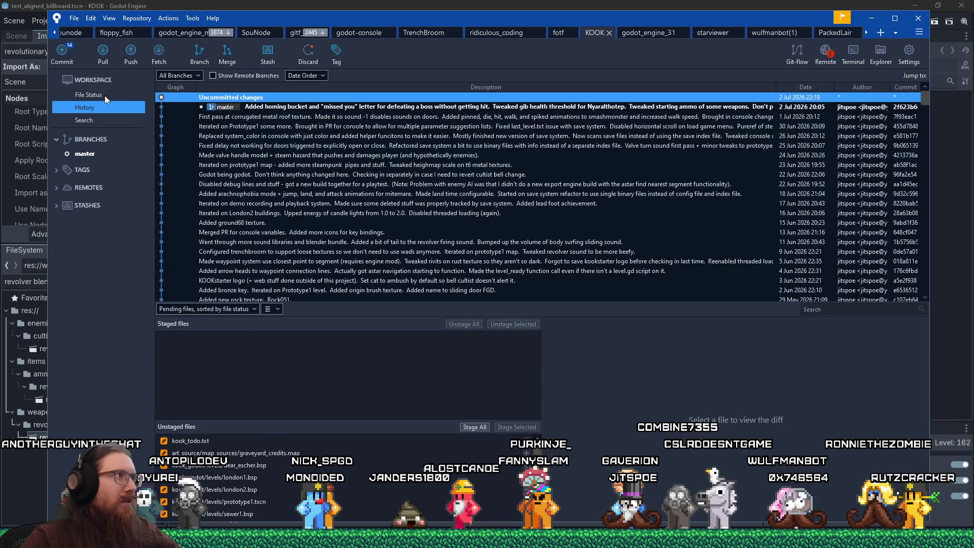
left_click(104, 95)
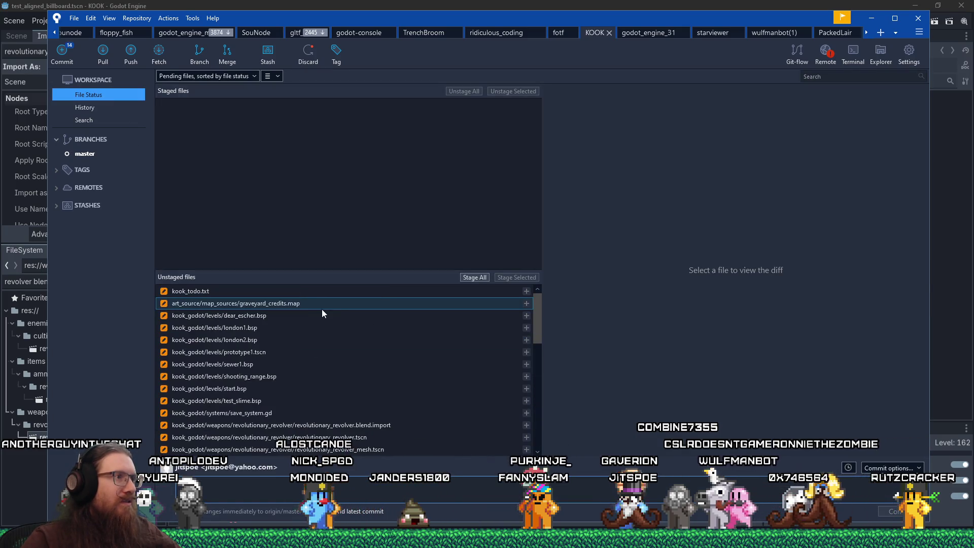
scroll(224, 300, "up", 5)
scroll(231, 308, "down", 1)
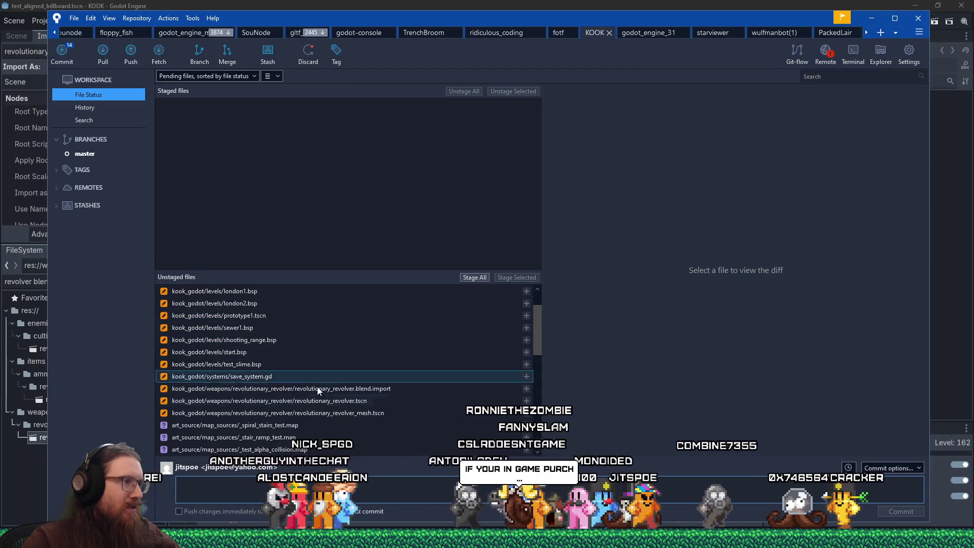
Step: Discard changes to the three revolutionary_revolver files and return to Godot
left_click(320, 394)
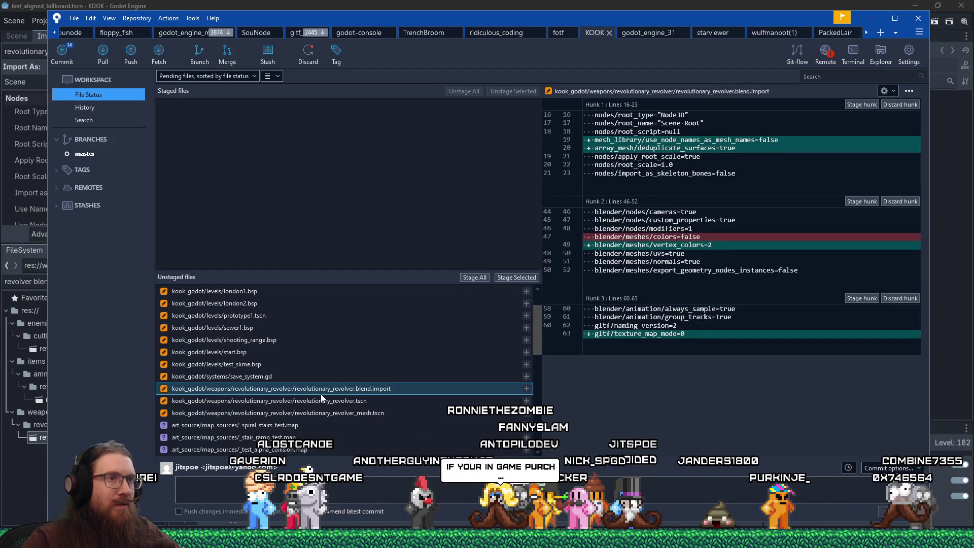
left_click(355, 413, "shift")
right_click(399, 400)
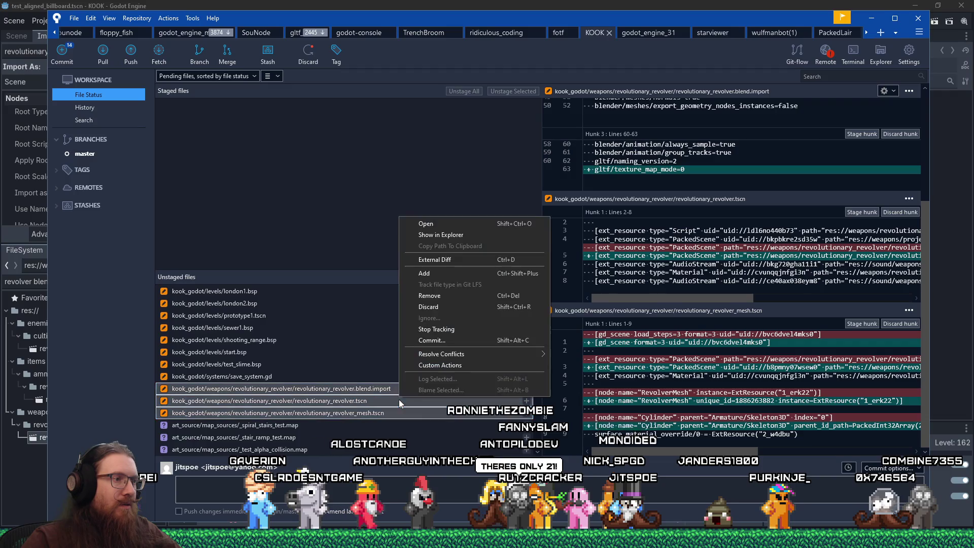
left_click(449, 306)
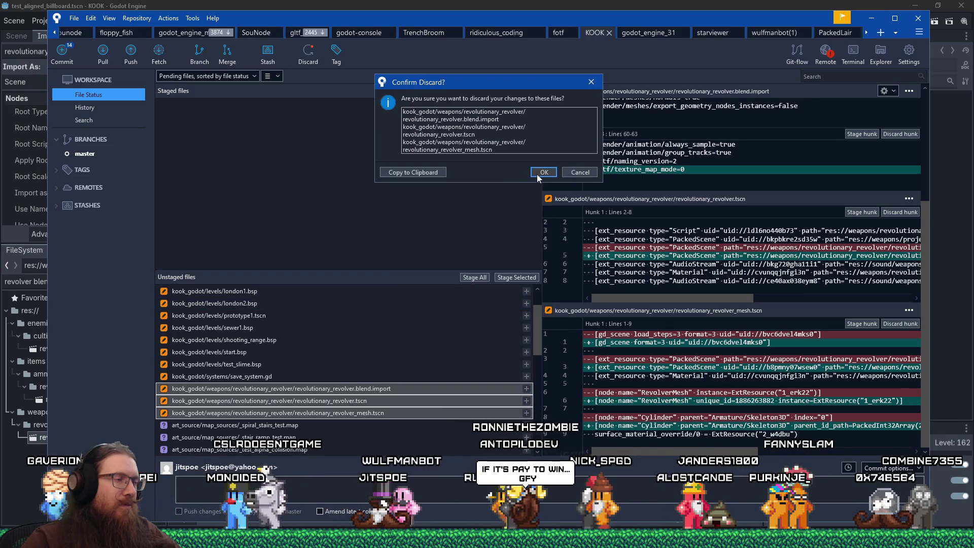
left_click(537, 175)
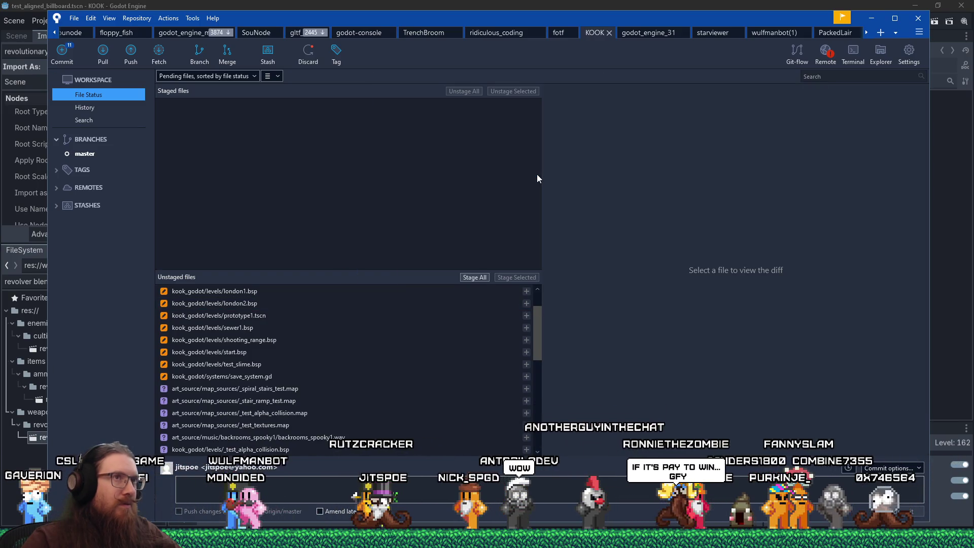
left_click(502, 4)
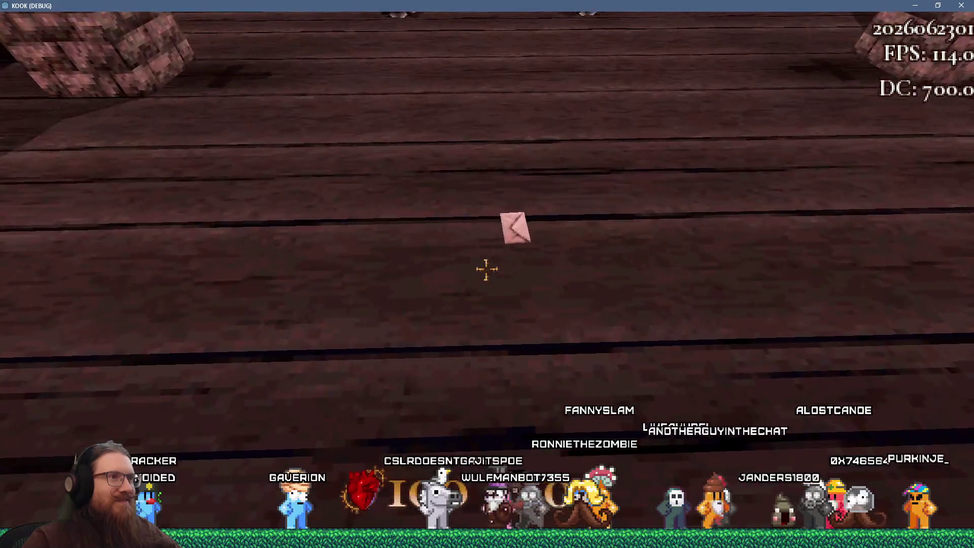
Step: Run giveall in the debug console to get every weapon
key("grave")
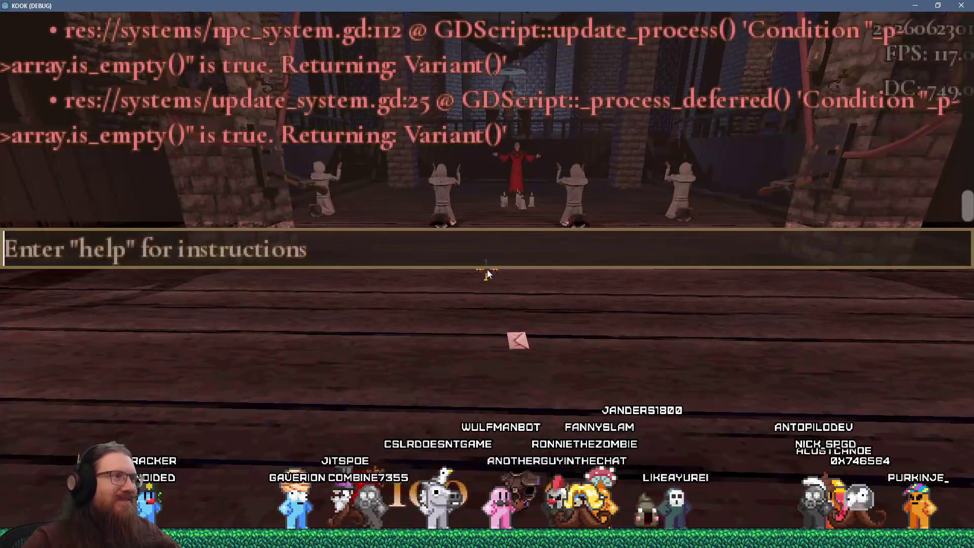
type("giveall")
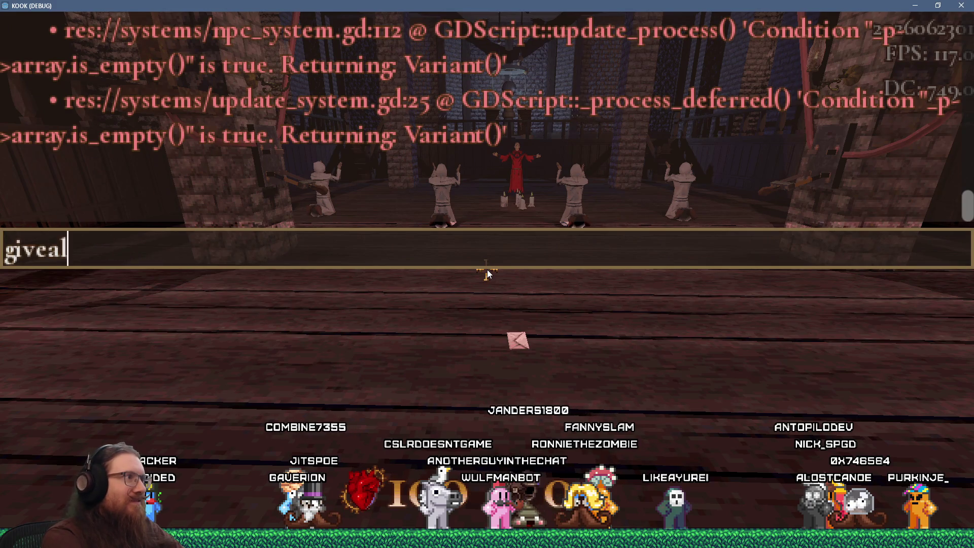
key("Return")
key("grave")
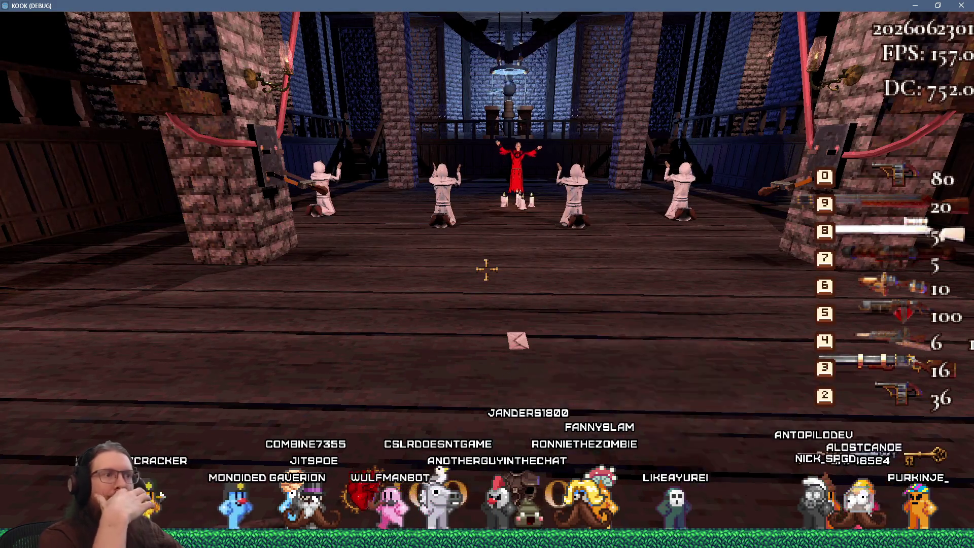
key("s")
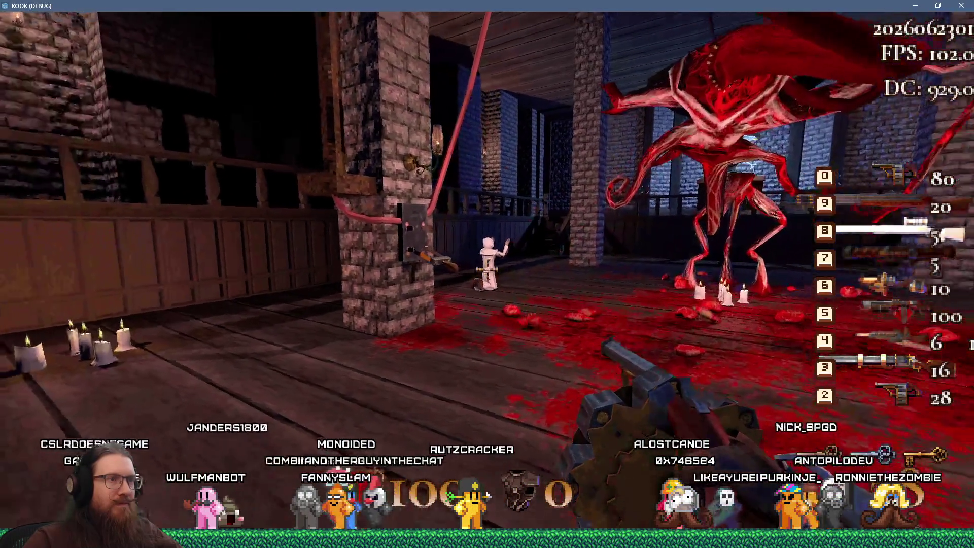
Step: Shoot the red boss repeatedly with the revolver
left_click(486, 270)
left_click(486, 270)
left_click(486, 269)
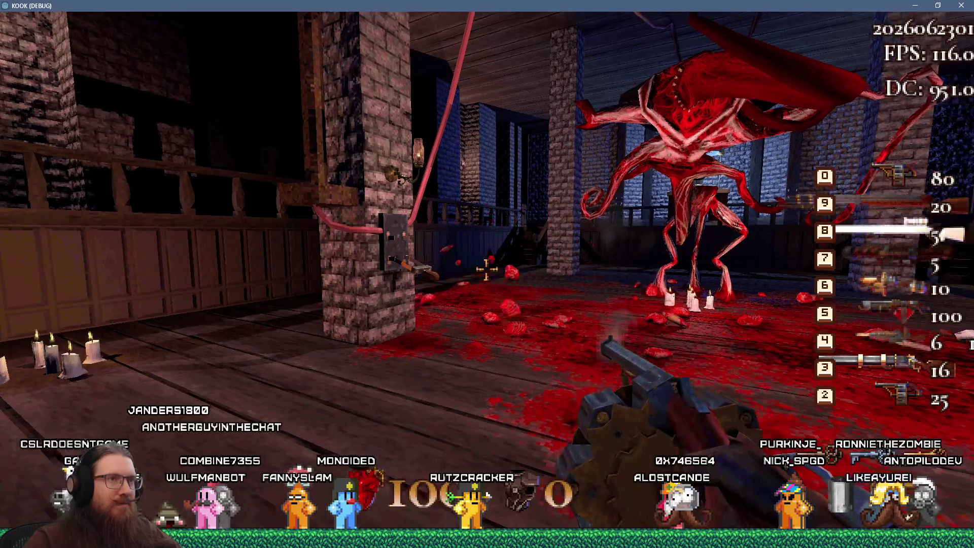
left_click(486, 269)
left_click(486, 269)
left_click(486, 268)
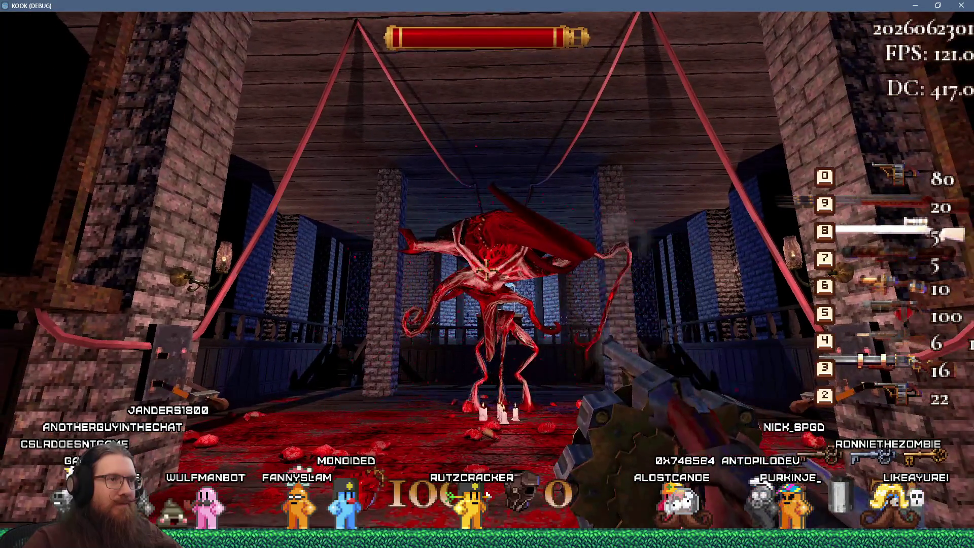
left_click(486, 270)
left_click(486, 270)
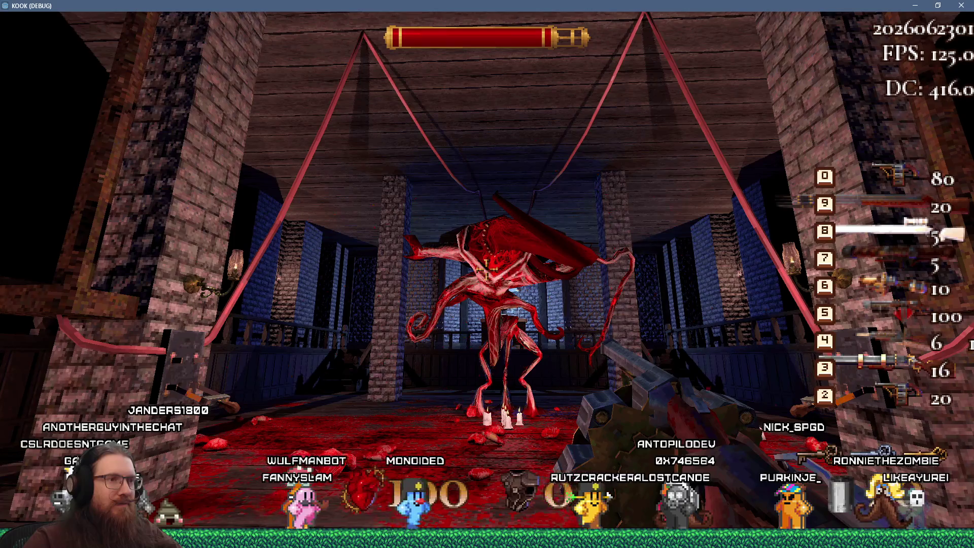
left_click(486, 270)
left_click(487, 270)
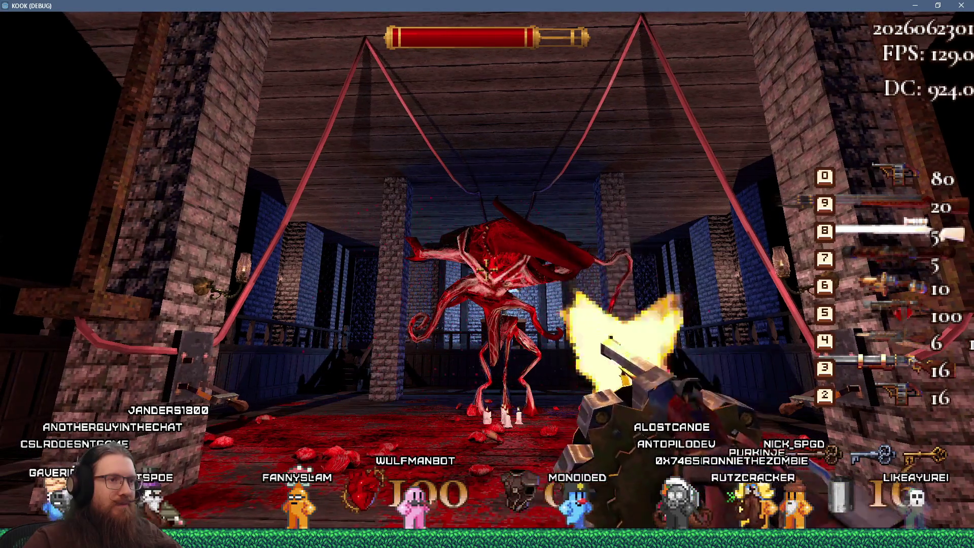
left_click(486, 269)
left_click(486, 269)
left_click(486, 269)
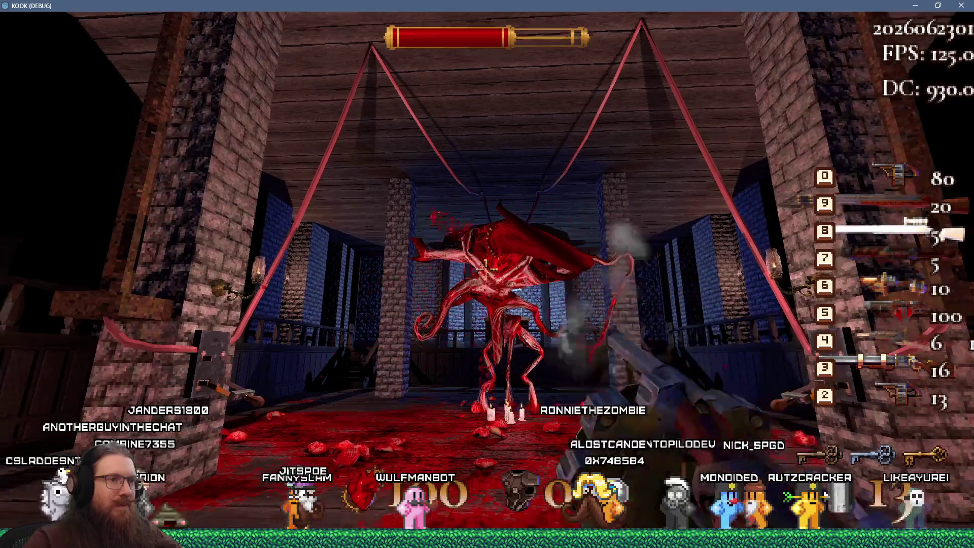
Step: Climb the wooden stairs, then exit the game with the quit console command
key("w")
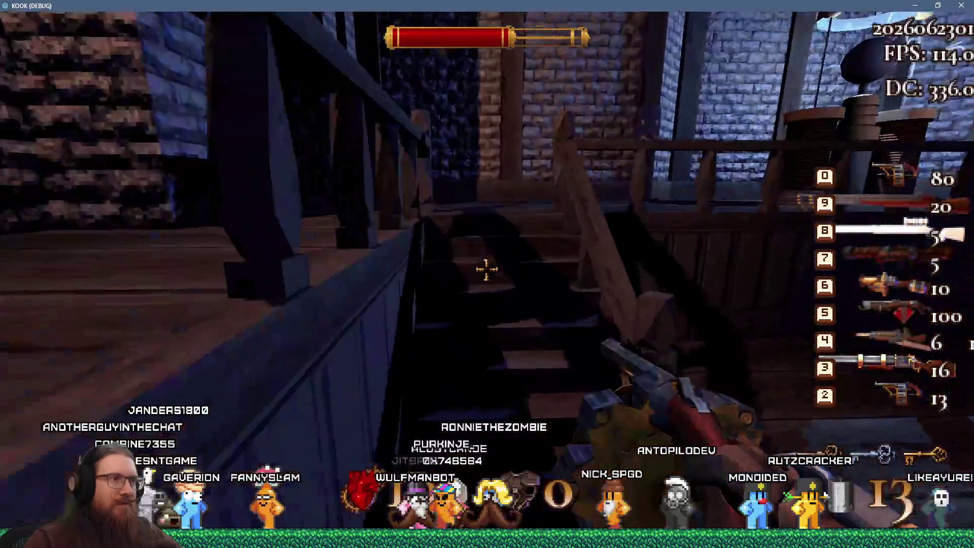
key("w")
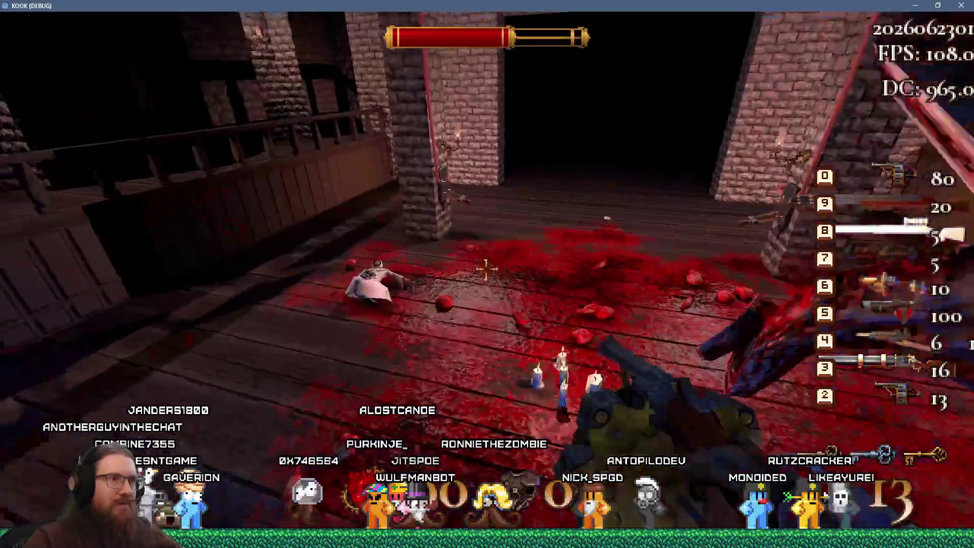
key("grave")
type("quit")
key("Return")
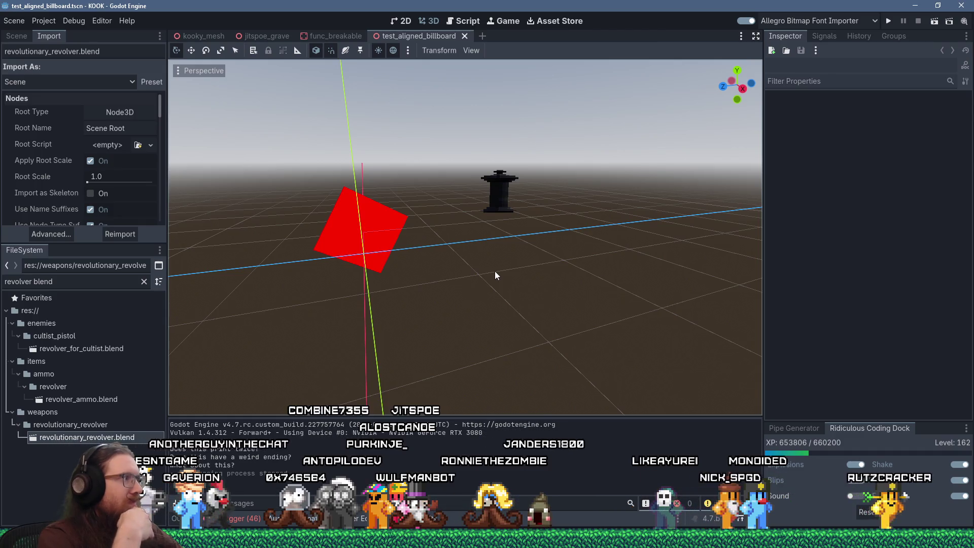
Step: Alt+Tab from Godot to Sourcetree's KOOK repository window
key("alt+Tab")
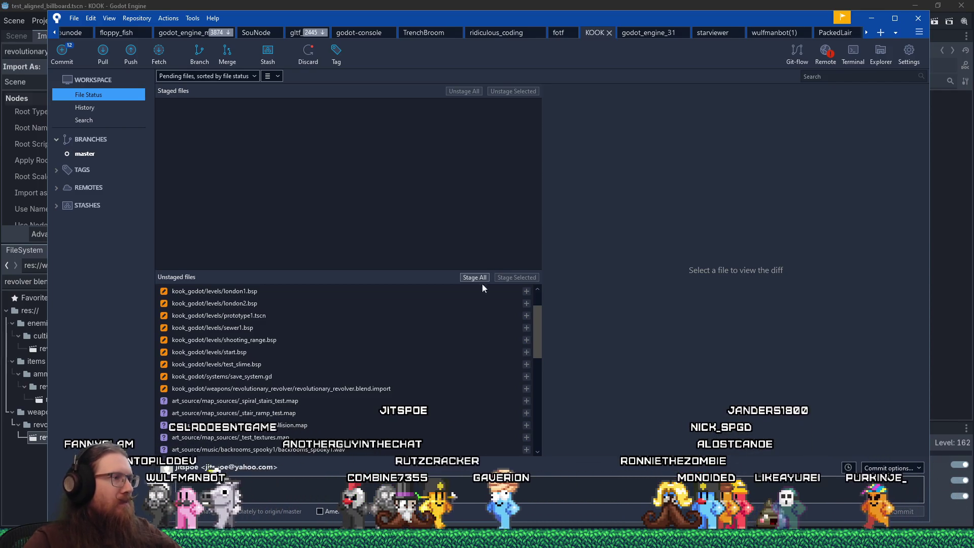
Step: Inspect the unstaged diff of save_system.gd in Sourcetree, then return to the Godot editor
left_click(319, 381)
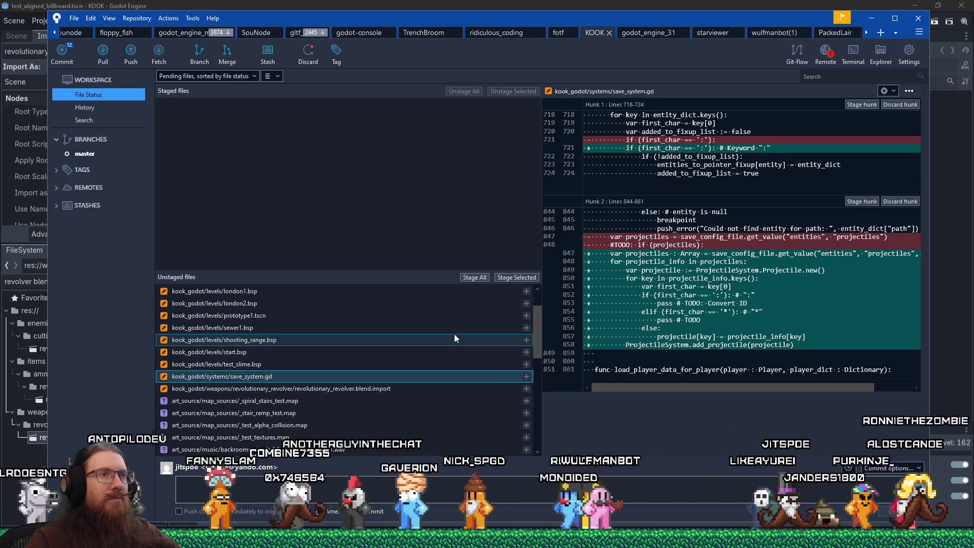
key("alt+Tab")
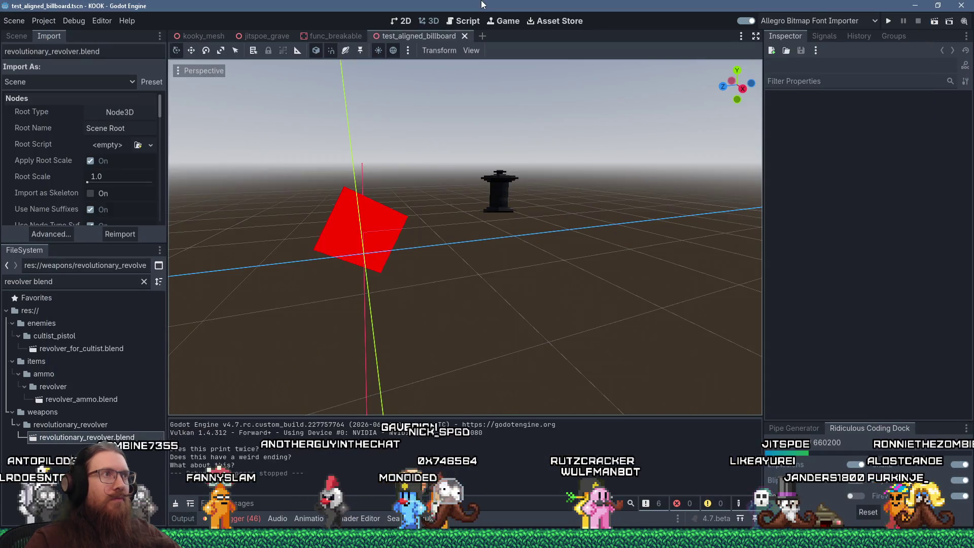
left_click(476, 22)
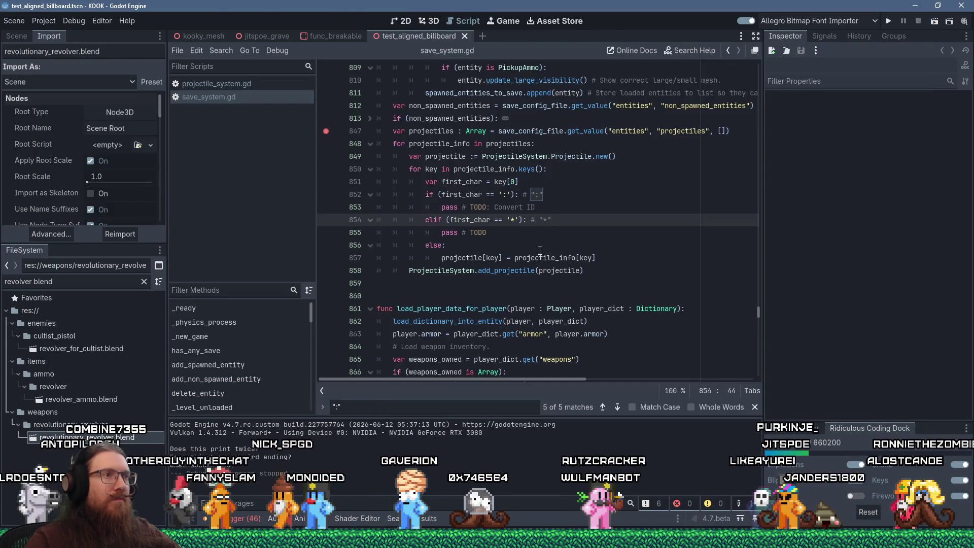
left_click(564, 192)
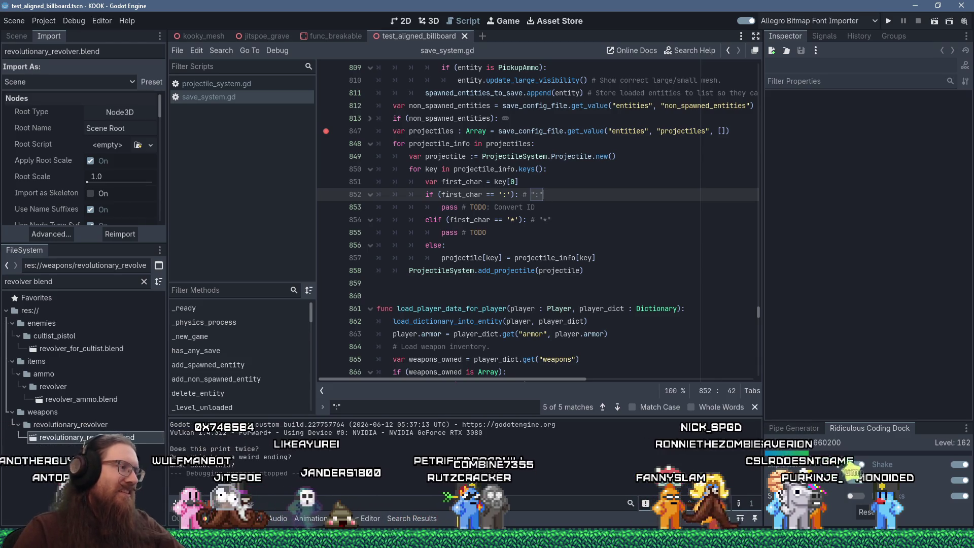
key("alt+Tab")
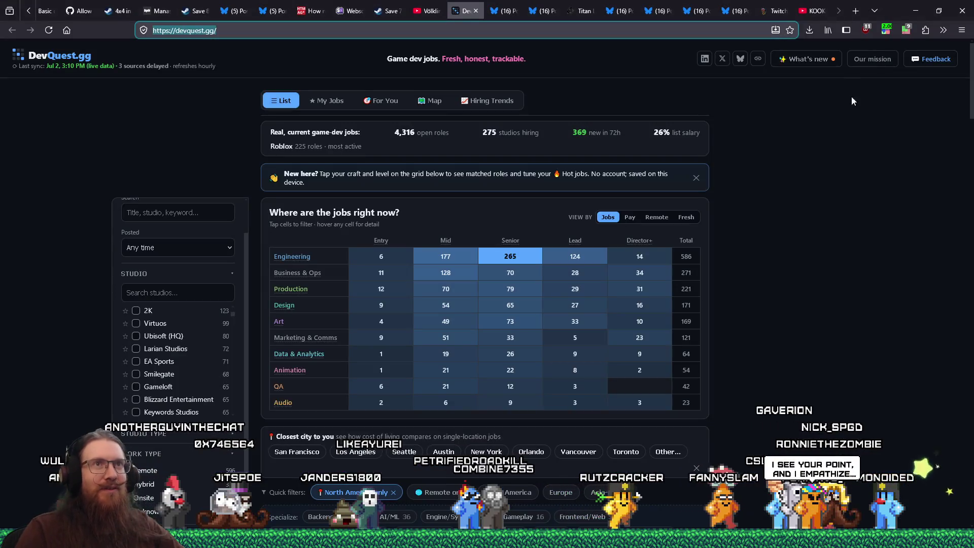
Step: Search for 'halloumi cheese nutrition facts' in a new Firefox tab
left_click(853, 15)
type("hallu")
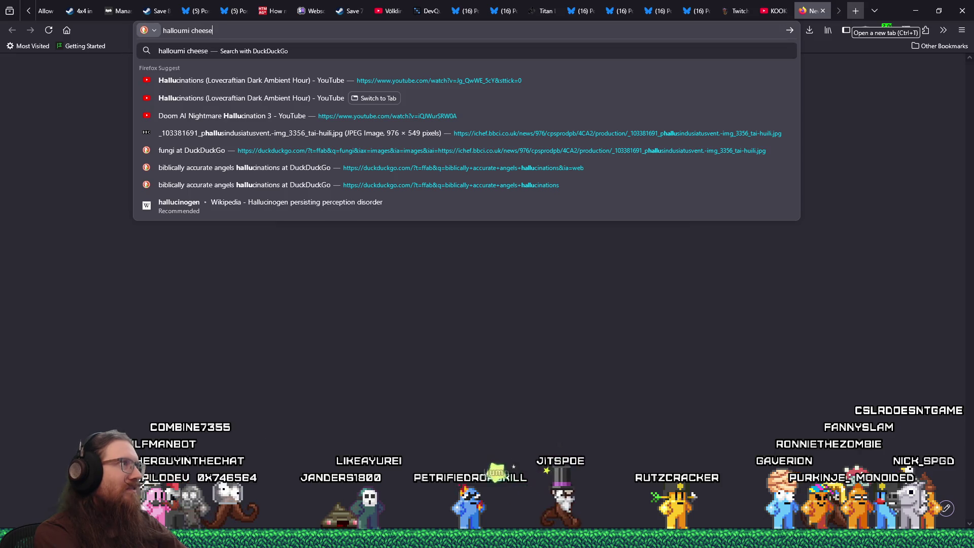
type("ition facts")
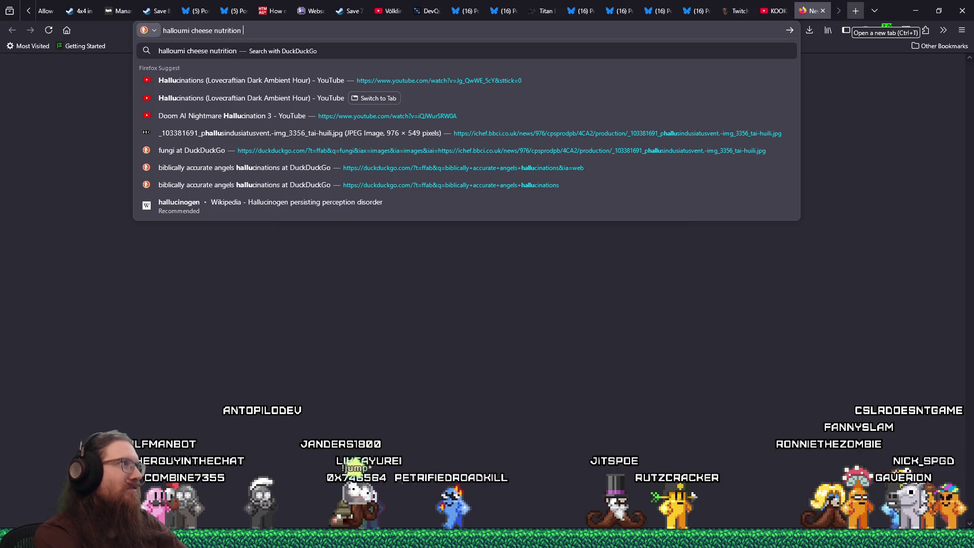
key("Return")
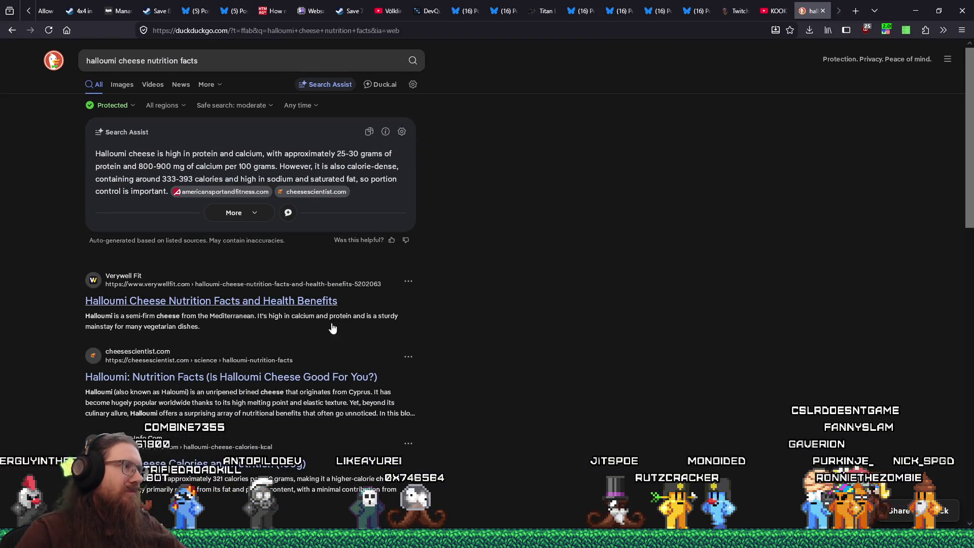
Step: Read the Verywell Fit halloumi nutrition figures (90 calories, 7g fat, 6g protein), then return to the results
left_click(293, 301)
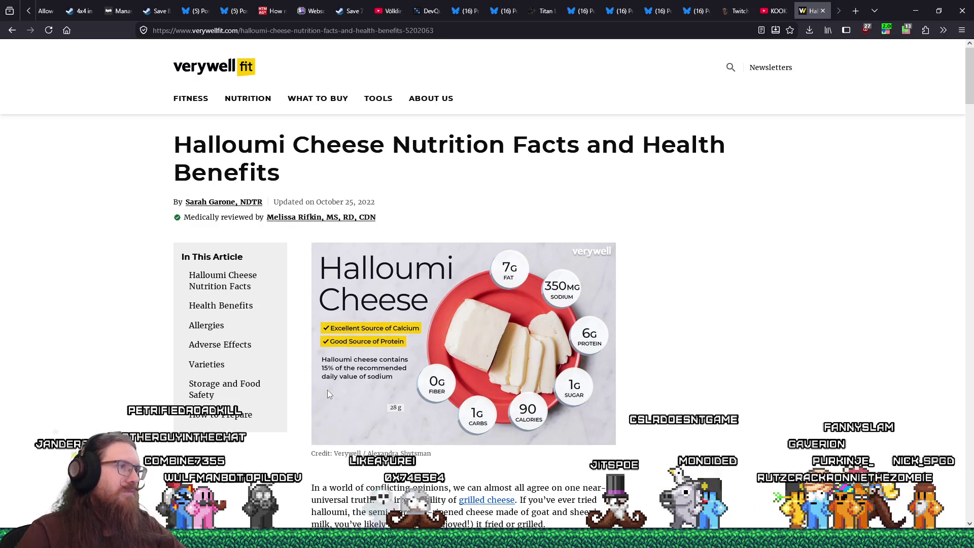
scroll(328, 394, "down", 4)
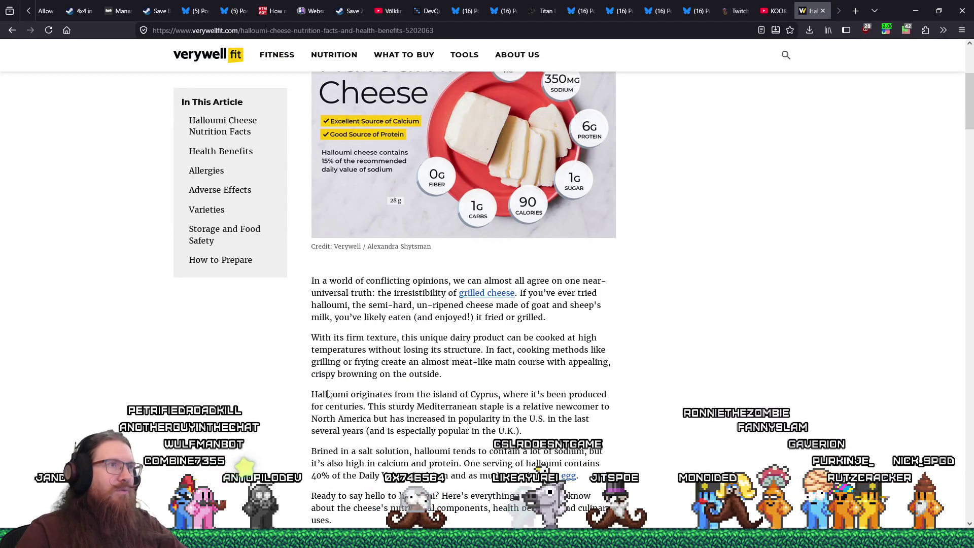
scroll(328, 393, "up", 2)
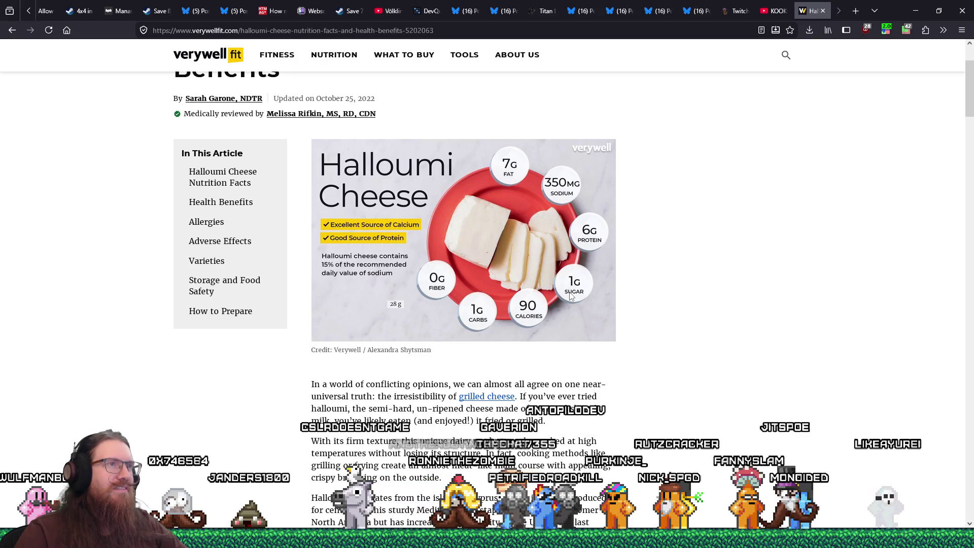
scroll(586, 301, "down", 1)
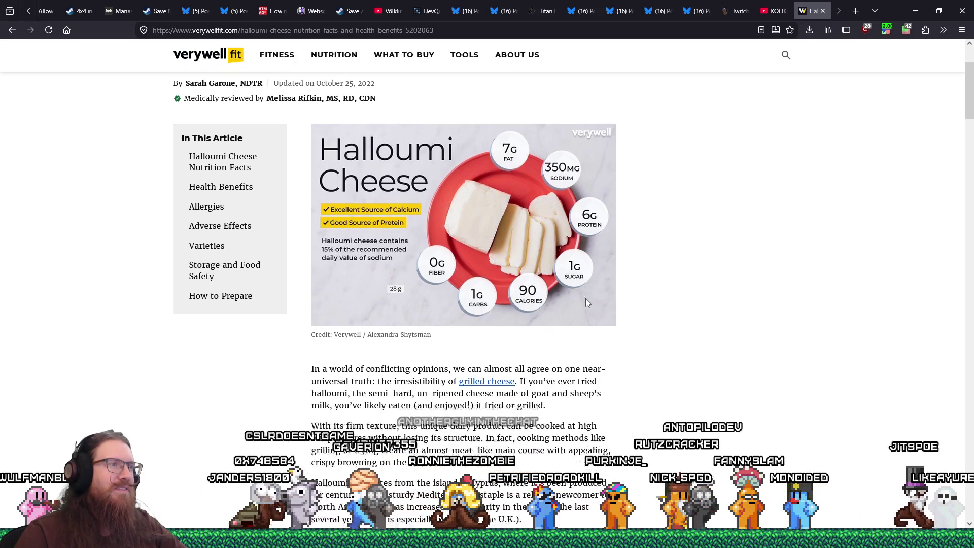
scroll(587, 303, "down", 3)
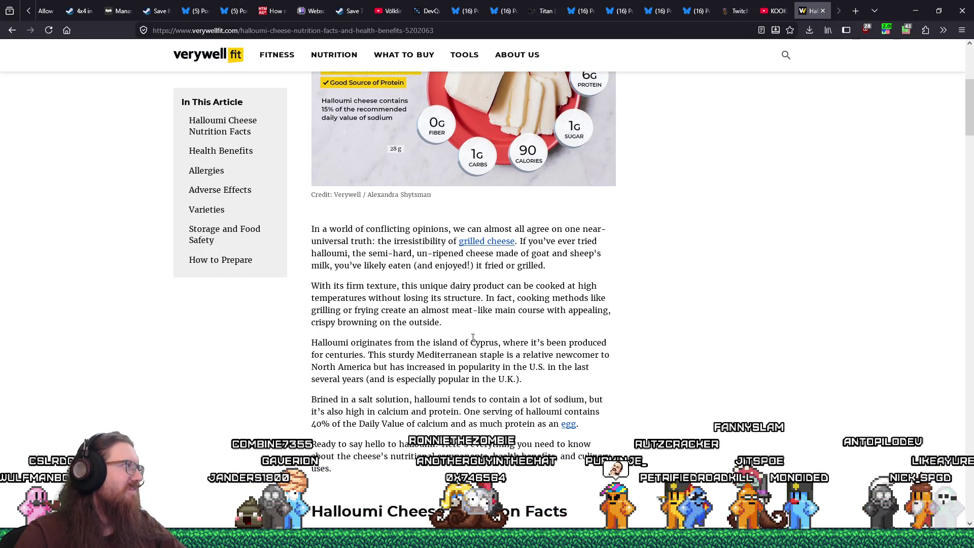
scroll(473, 338, "up", 3)
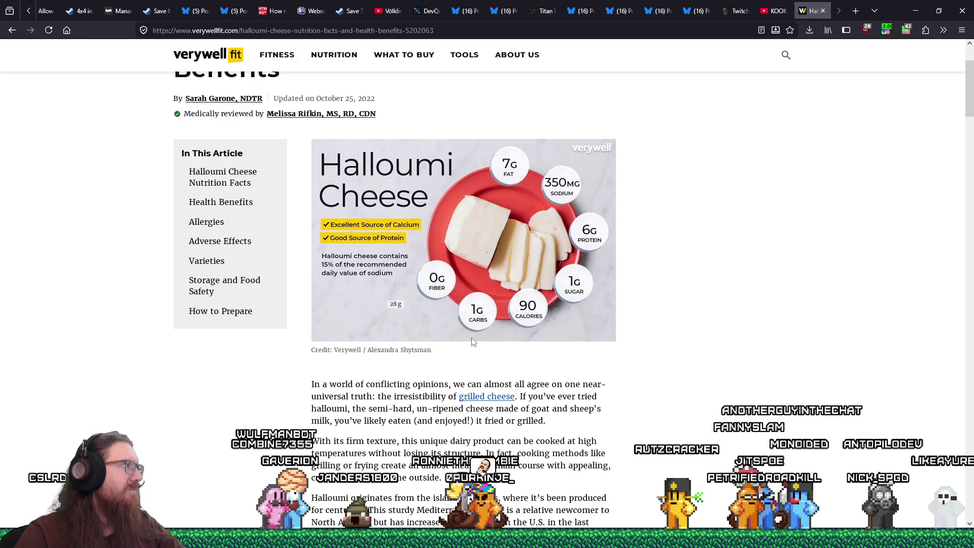
scroll(472, 342, "down", 12)
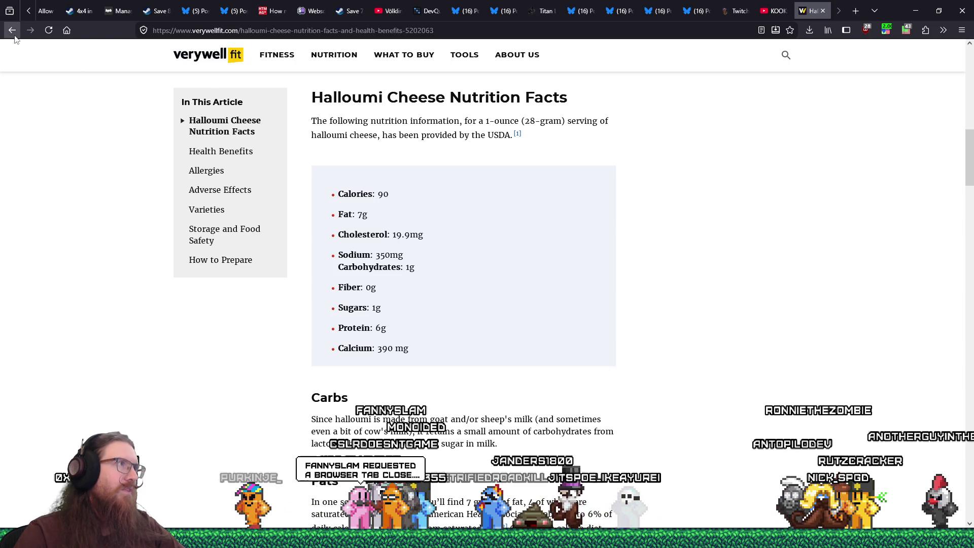
key("alt+Left")
Step: Scroll down to The Cheese Scientist's halloumi nutrition fact sheet
scroll(334, 357, "down", 3)
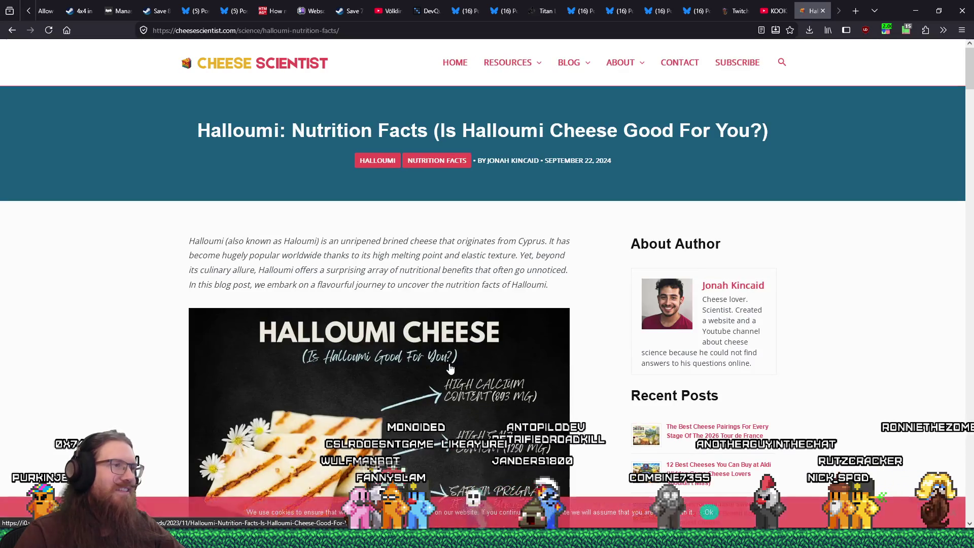
scroll(450, 368, "down", 5)
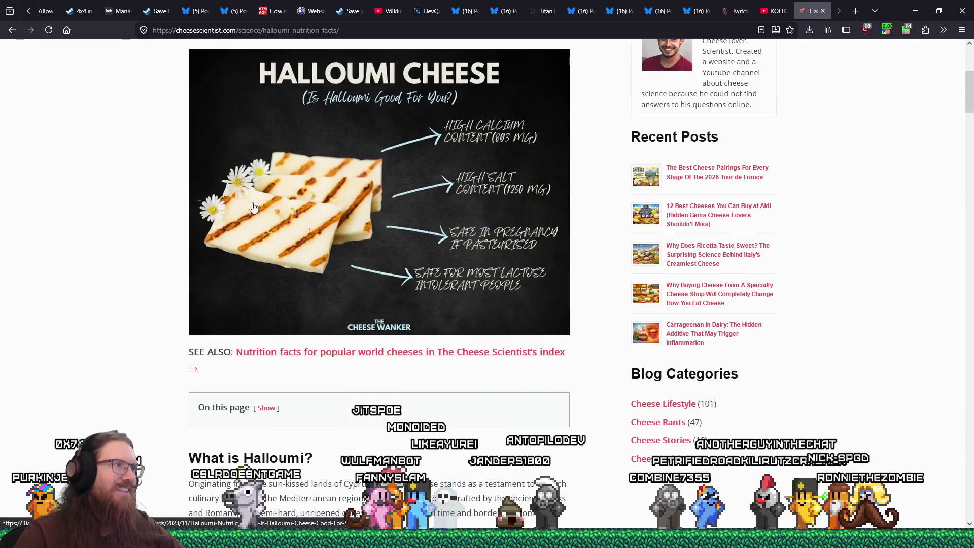
scroll(360, 296, "down", 4)
scroll(361, 296, "down", 5)
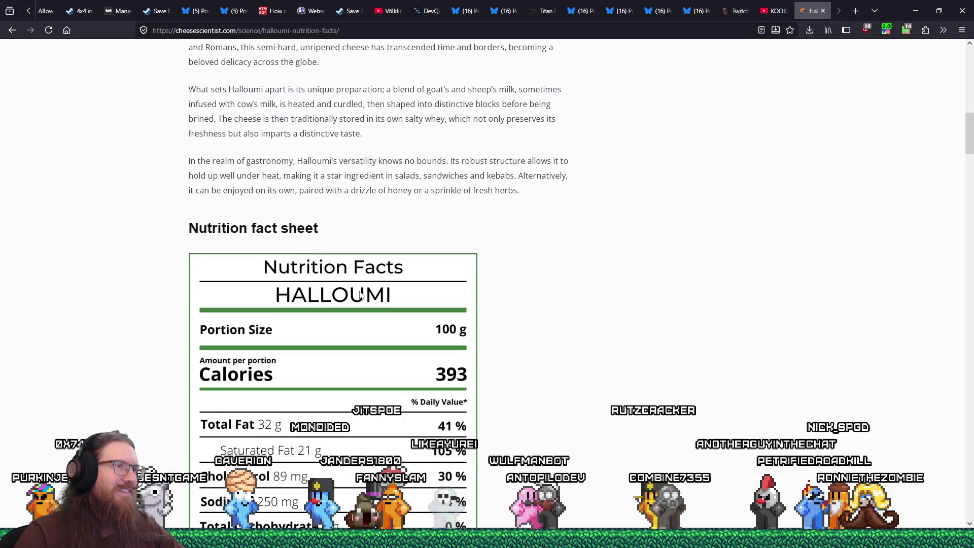
scroll(360, 296, "down", 4)
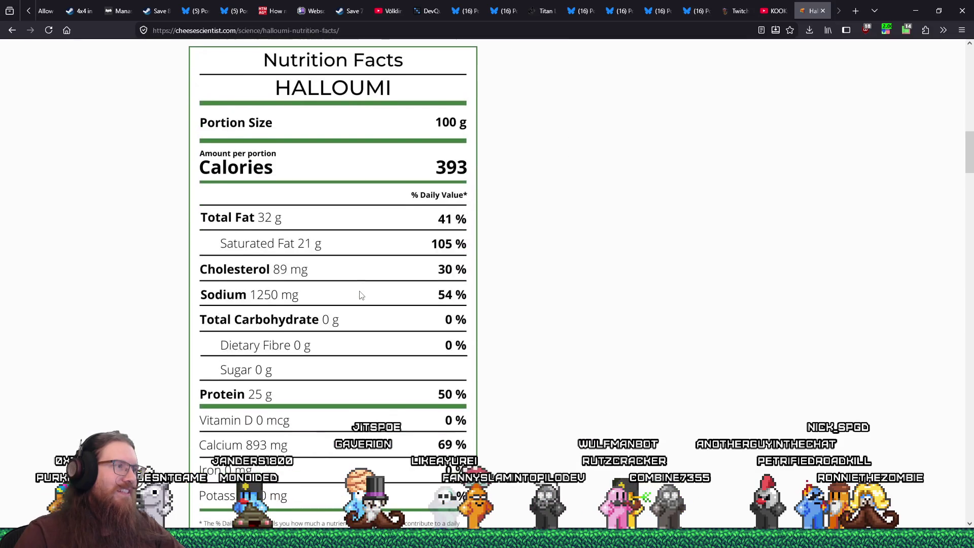
left_click_drag(228, 324, 378, 329)
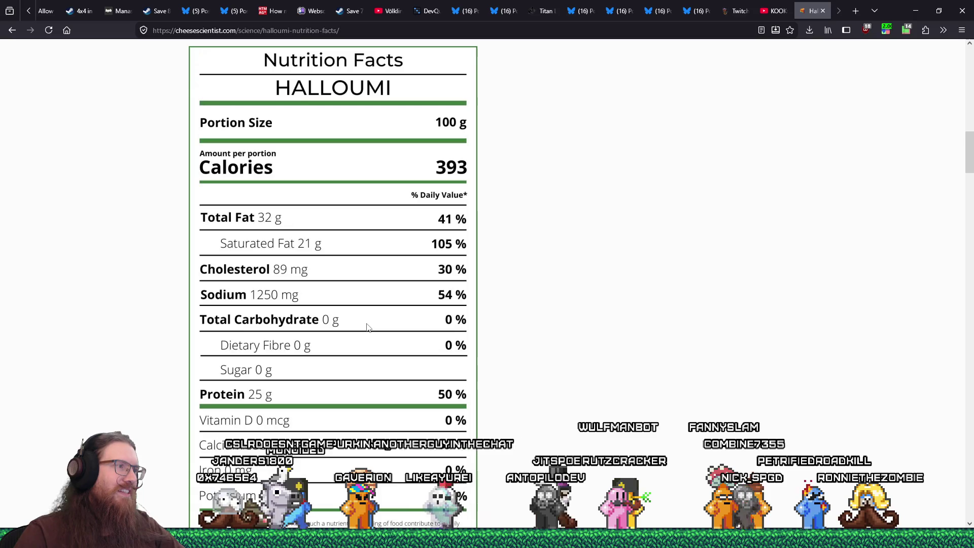
Step: Review the per-100 g figures (393 calories, 32 g fat, 25 g protein) and close the halloumi tab
scroll(242, 370, "down", 2)
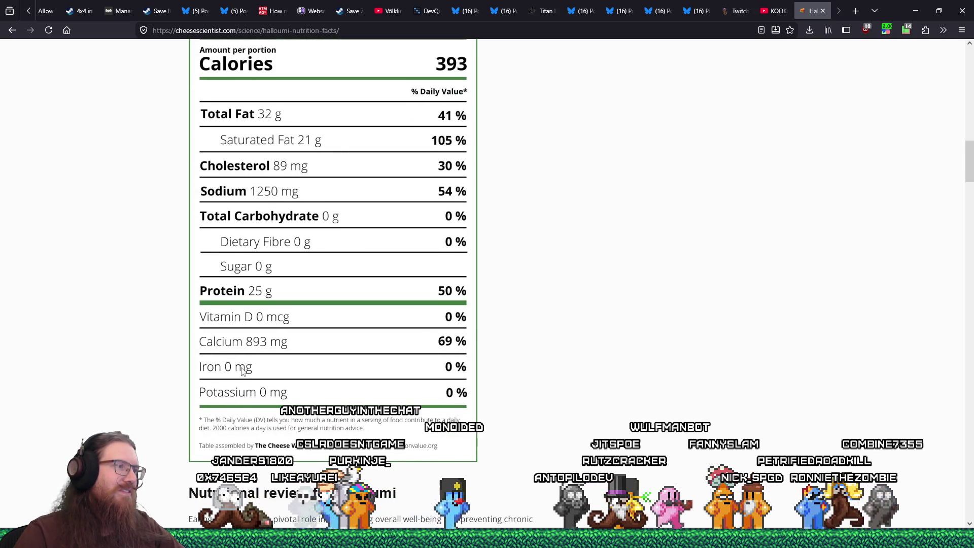
scroll(242, 370, "down", 3)
scroll(239, 330, "up", 4)
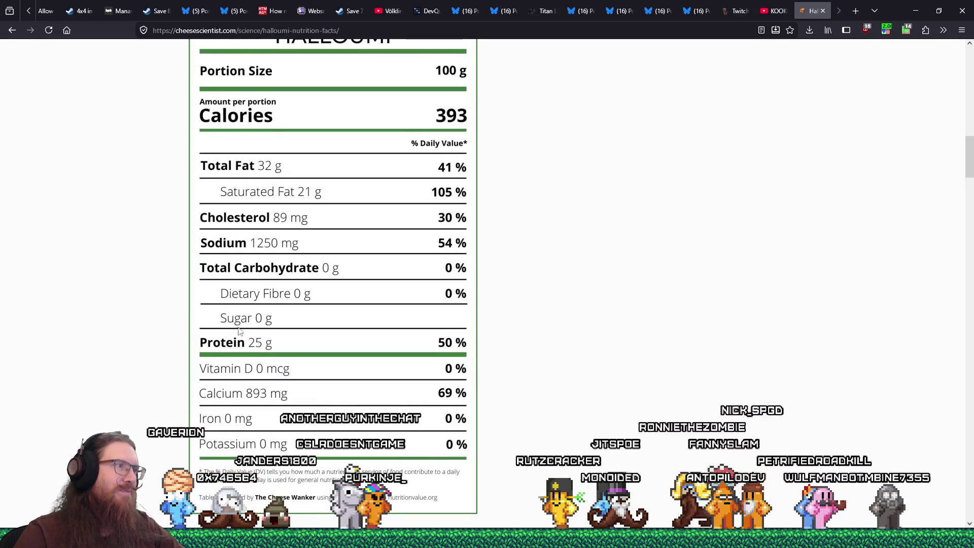
scroll(239, 330, "down", 15)
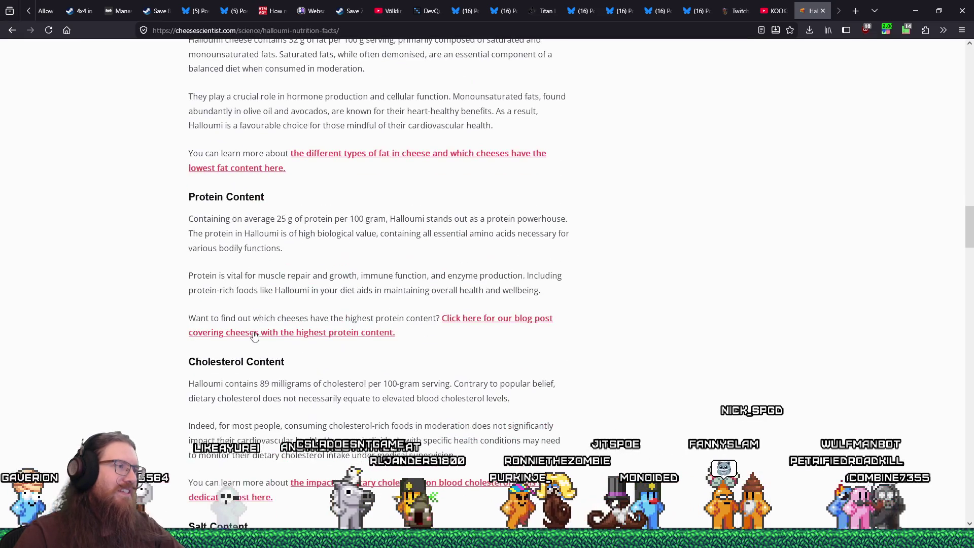
scroll(254, 335, "up", 20)
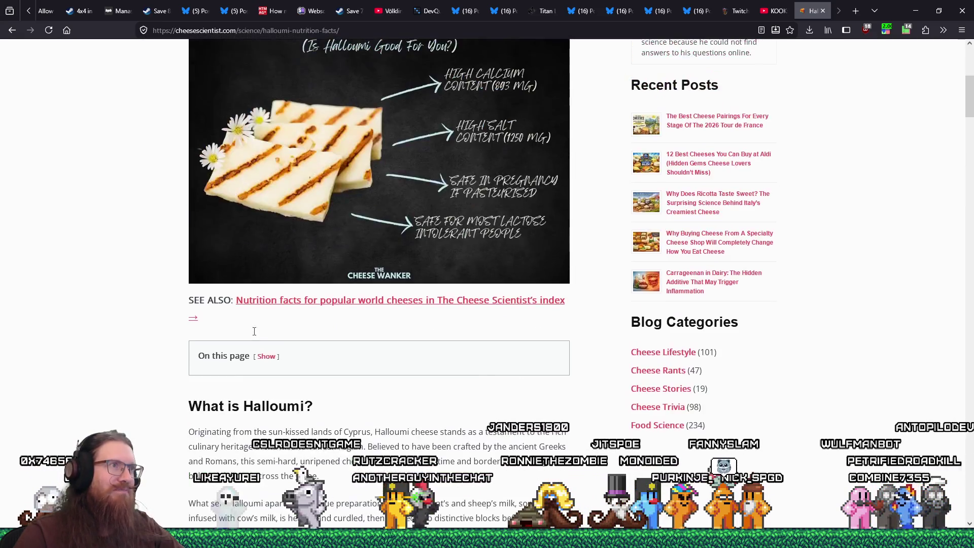
scroll(253, 332, "up", 2)
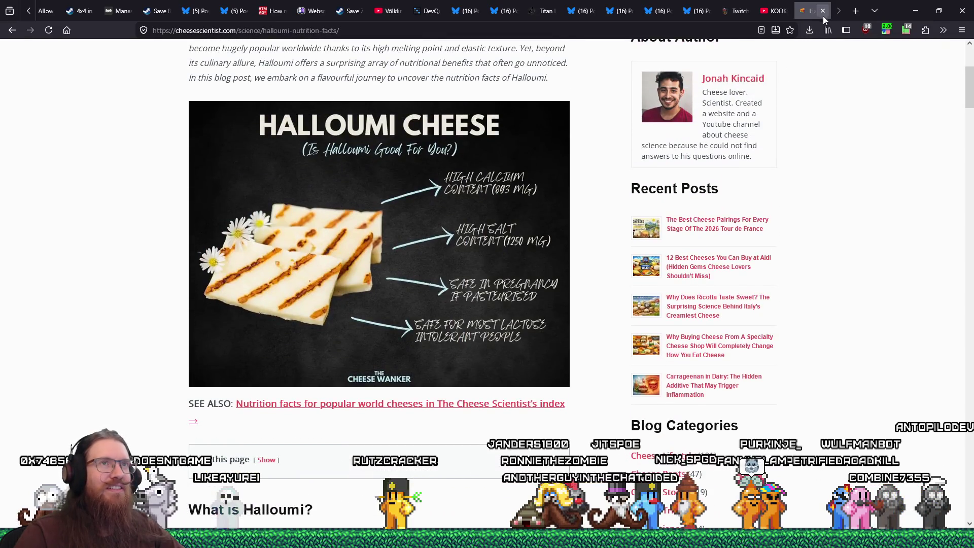
left_click(823, 11)
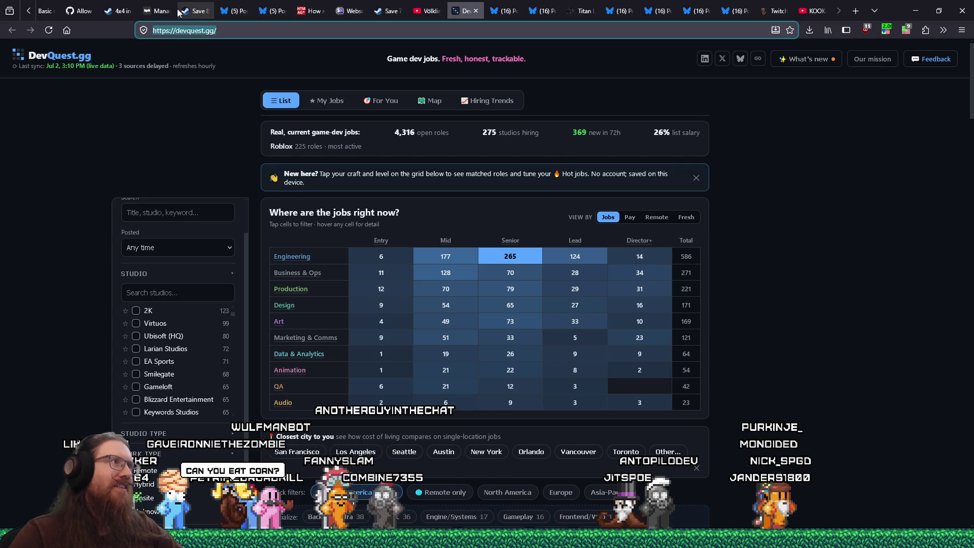
Step: Switch to the ManasWorld WarpCore article tab
left_click(159, 11)
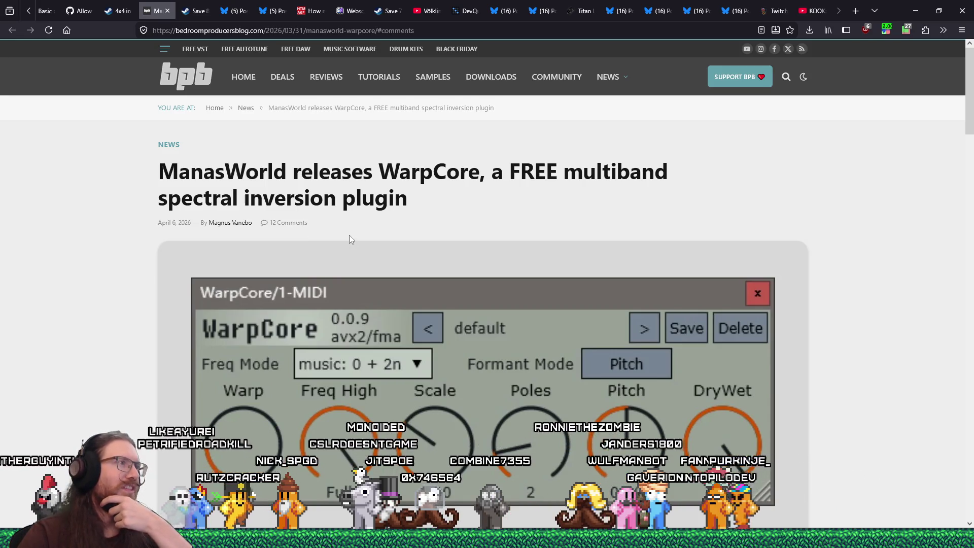
Step: Move the WarpCore article tab beside KOOK and copy its web address
scroll(349, 235, "down", 10)
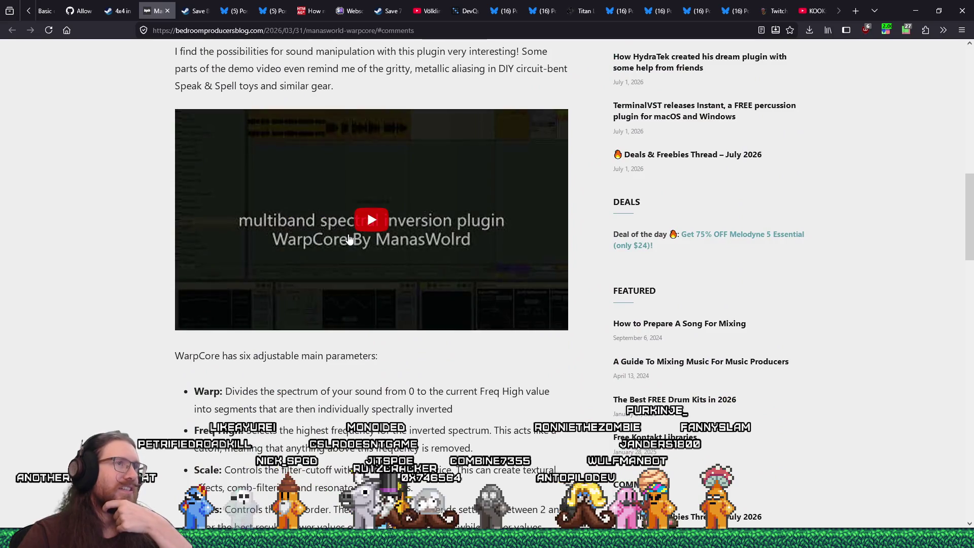
mouse_move(155, 10)
left_mouse_down()
mouse_move(791, 20)
mouse_move(774, 19)
left_mouse_up()
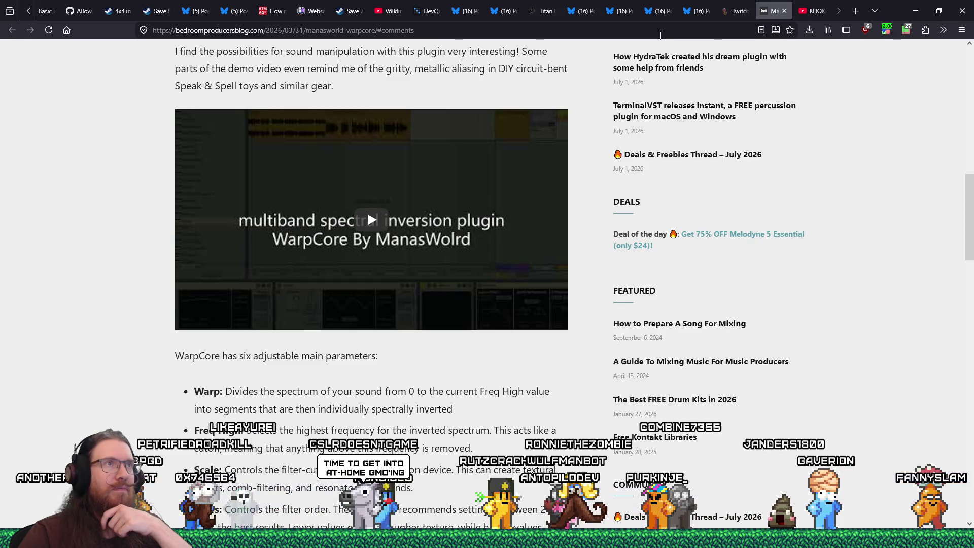
right_click(662, 30)
key("Escape")
Step: Load the copied WarpCore article address in a new private browsing window
left_click(961, 30)
left_click(863, 114)
right_click(524, 34)
left_click(565, 126)
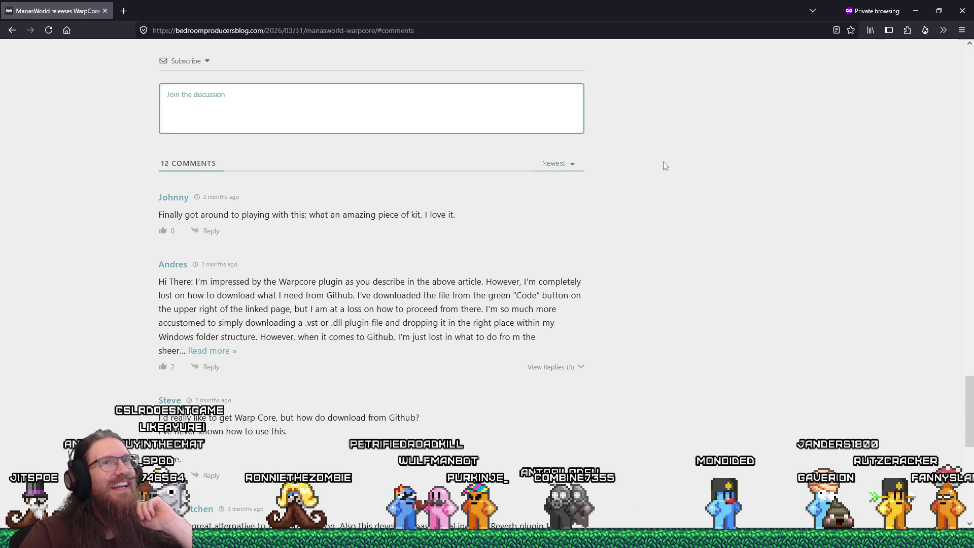
mouse_move(973, 404)
left_mouse_down()
mouse_move(964, 72)
mouse_move(948, 159)
left_mouse_up()
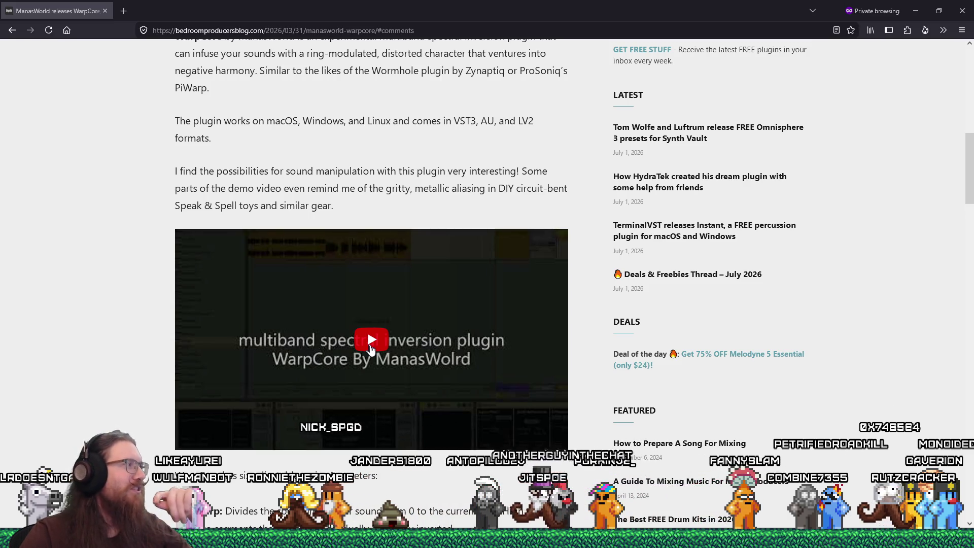
Step: Play the WarpCore demo video and skip ahead through 0:29, 1:24, 1:34 and 1:56 to 2:07
left_click(370, 348)
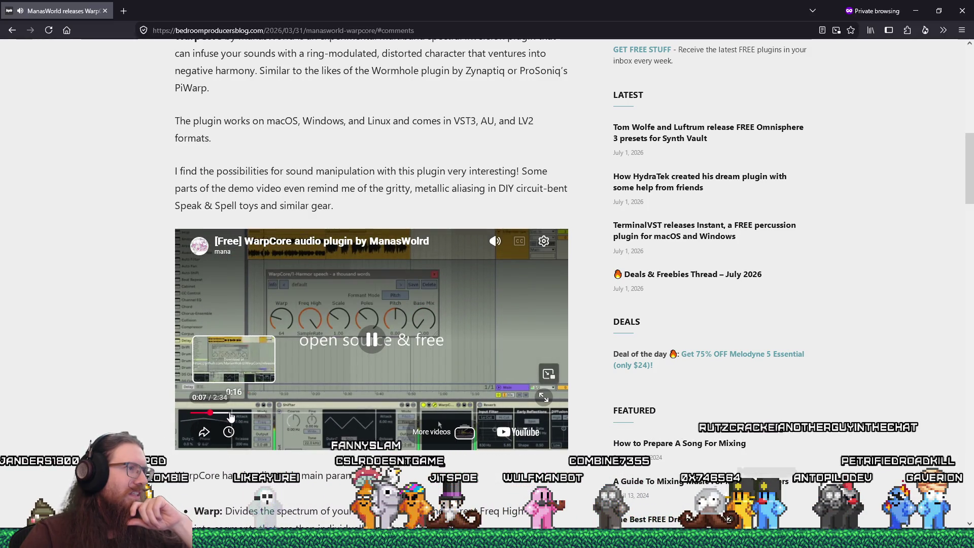
left_click(258, 415)
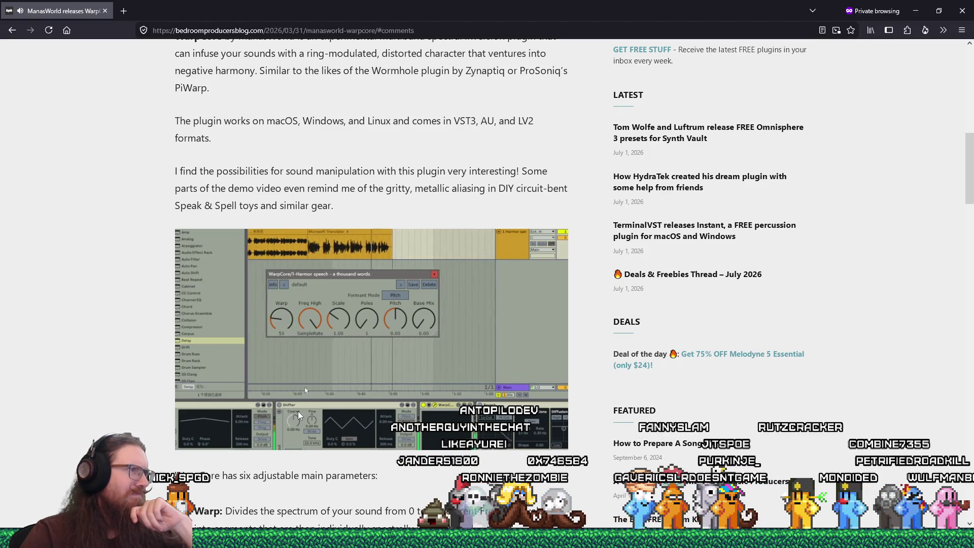
mouse_move(324, 417)
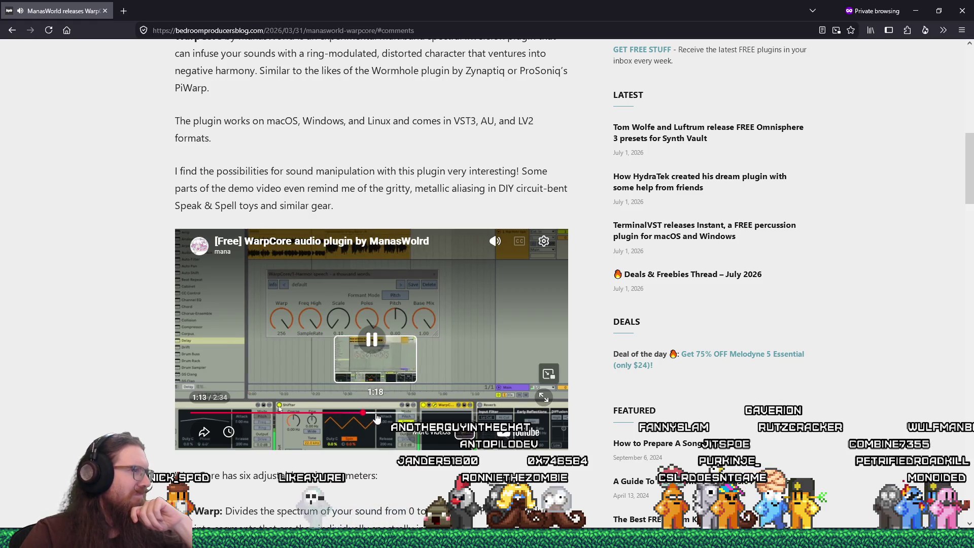
left_click(387, 414)
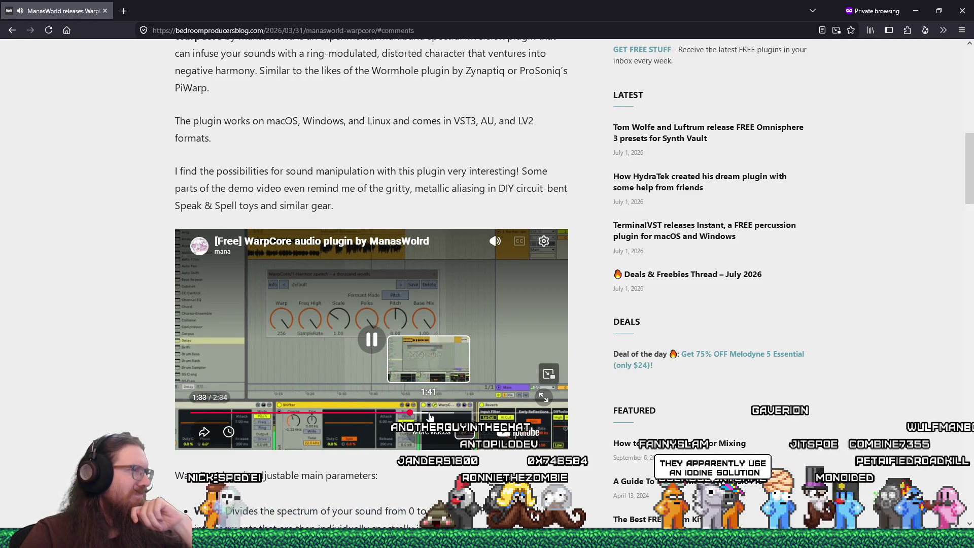
left_click(410, 414)
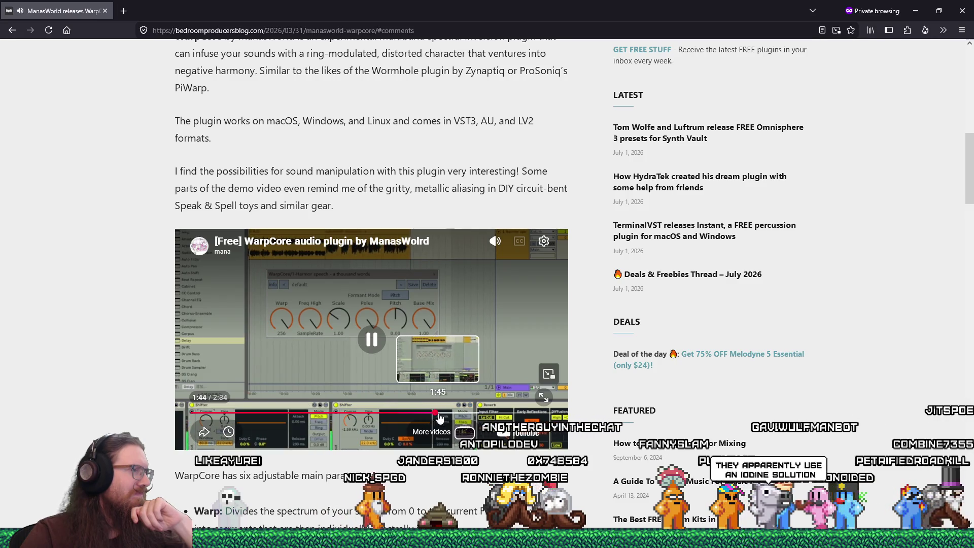
left_click(465, 414)
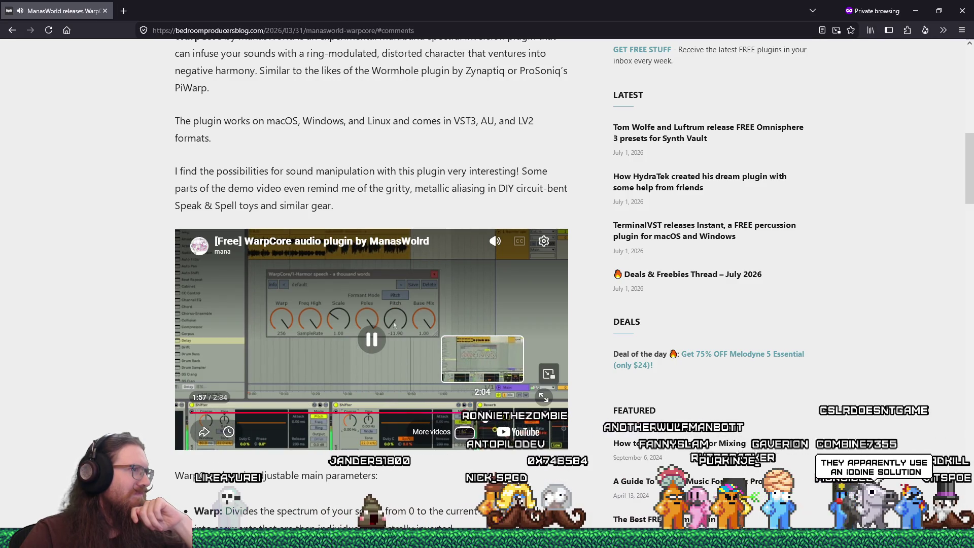
left_click(487, 415)
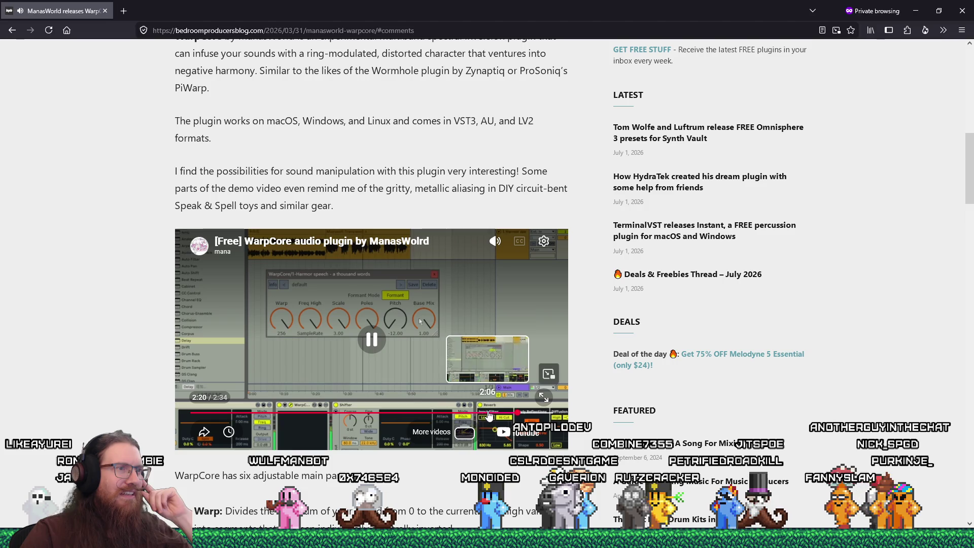
Step: Pause the demo video, jump back with the arrow key, and leave it paused at 2:11
left_click(377, 350)
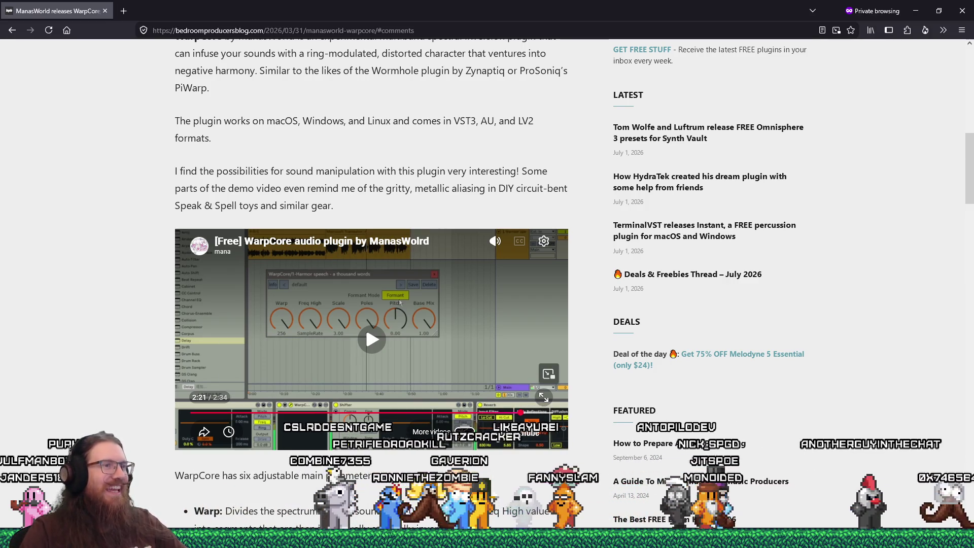
left_click(379, 344)
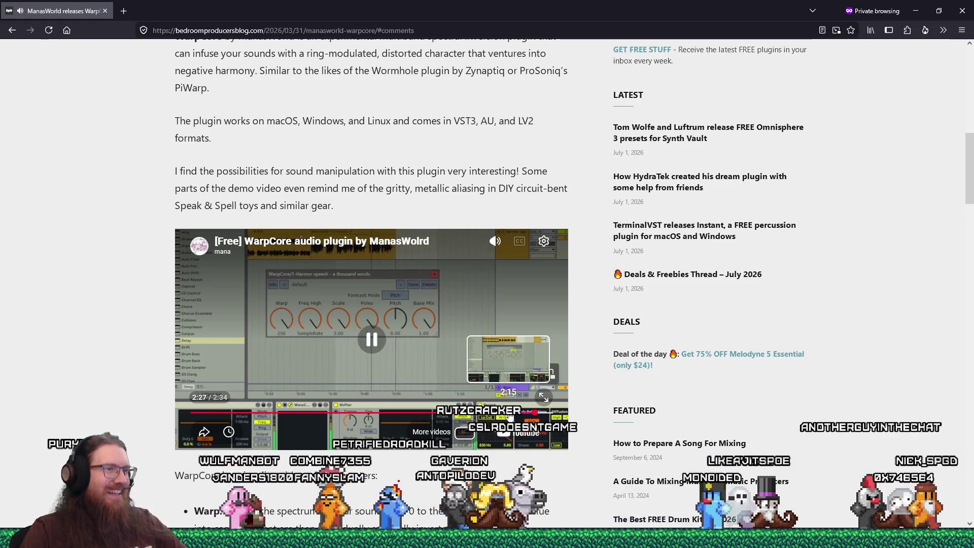
key("Left")
key("Left")
key("Left")
left_click(372, 349)
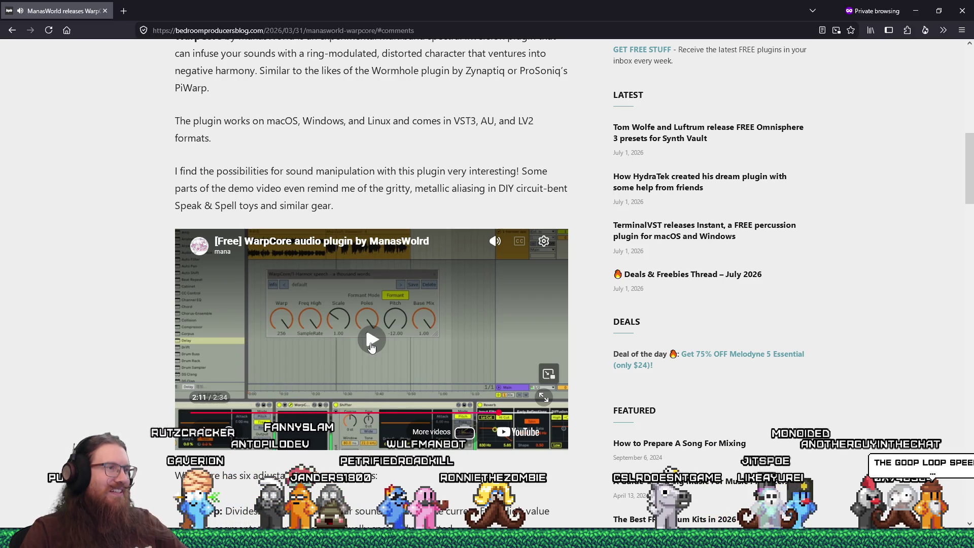
scroll(385, 362, "down", 4)
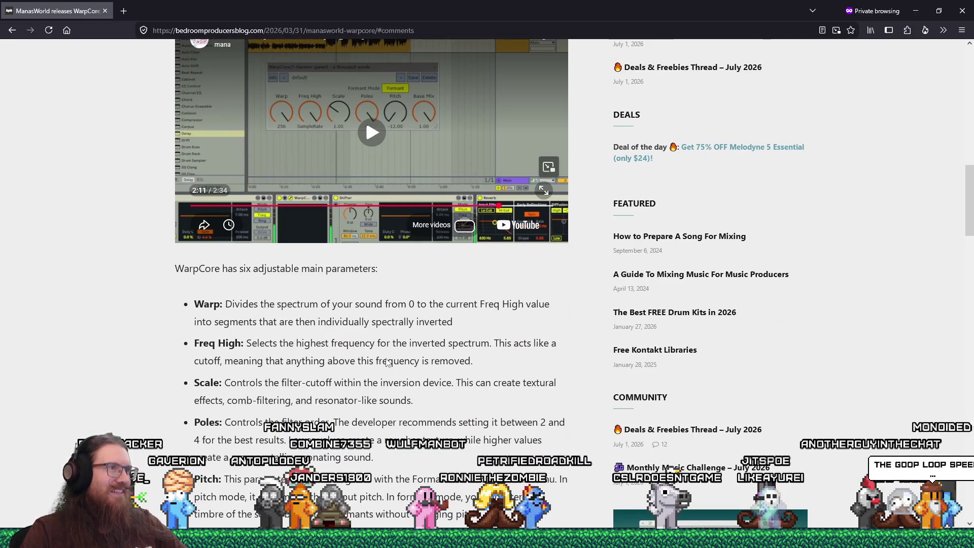
Step: Select the WarpCore article's full address in the private window's address bar
scroll(387, 362, "down", 4)
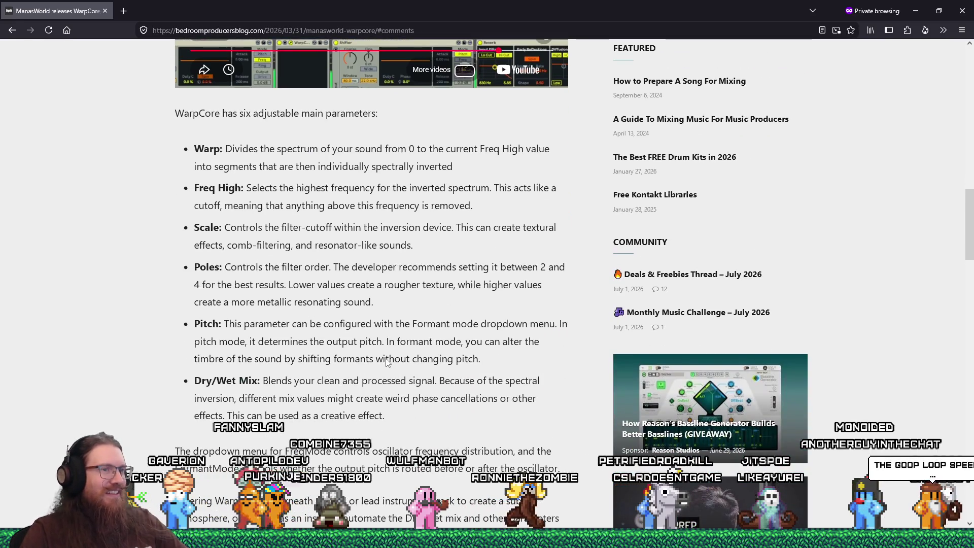
scroll(385, 360, "up", 18)
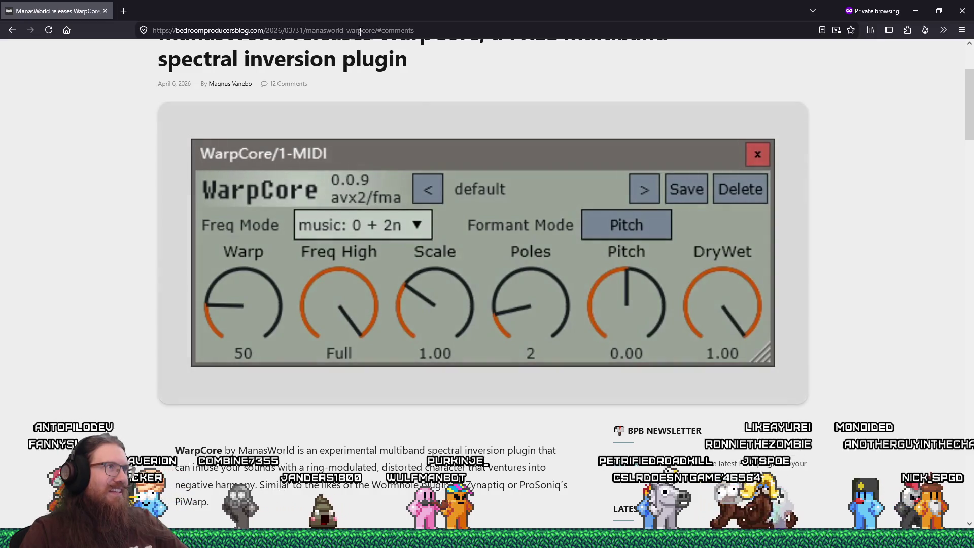
right_click(359, 30)
left_click(375, 78)
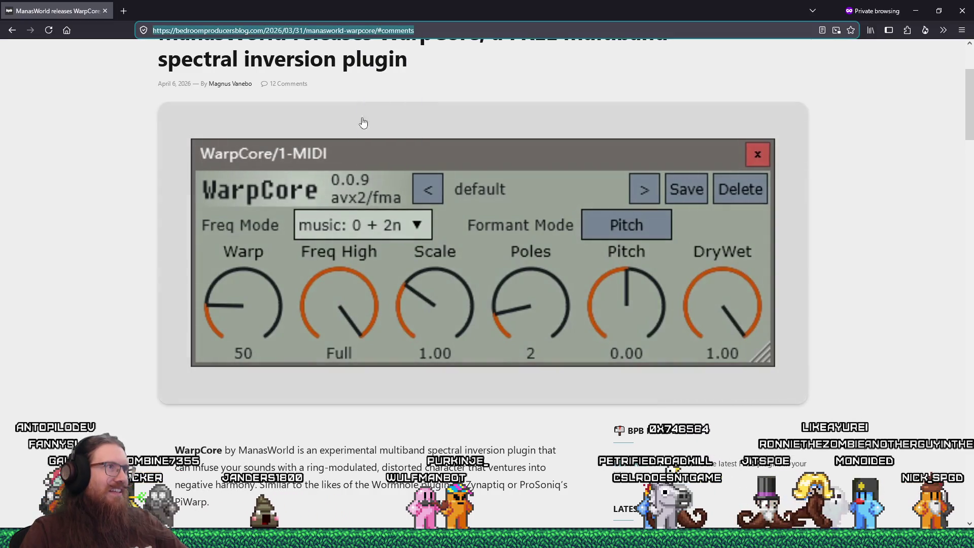
key("alt+Tab")
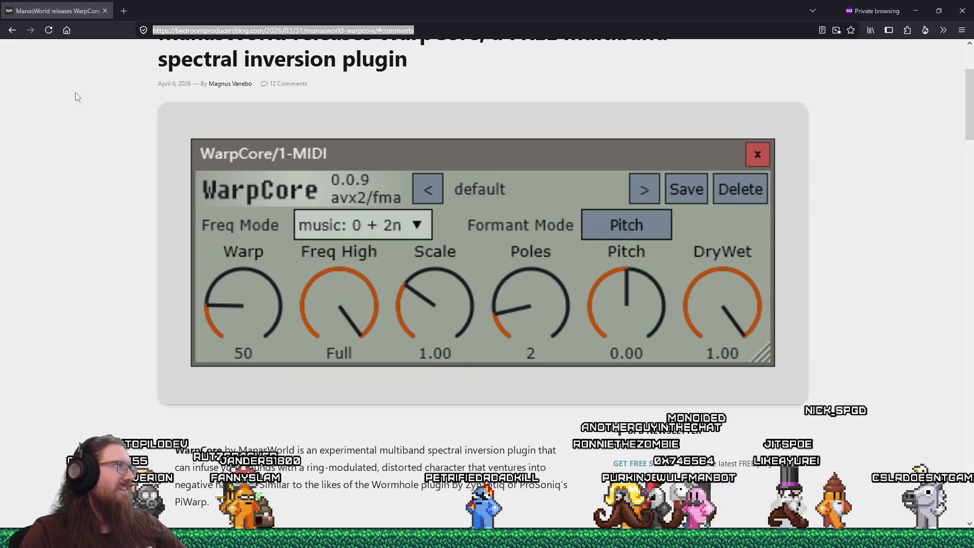
Step: Close the private window and open the TikTok pap-cooking video link in the main browser
left_click(101, 13)
scroll(252, 311, "up", 10)
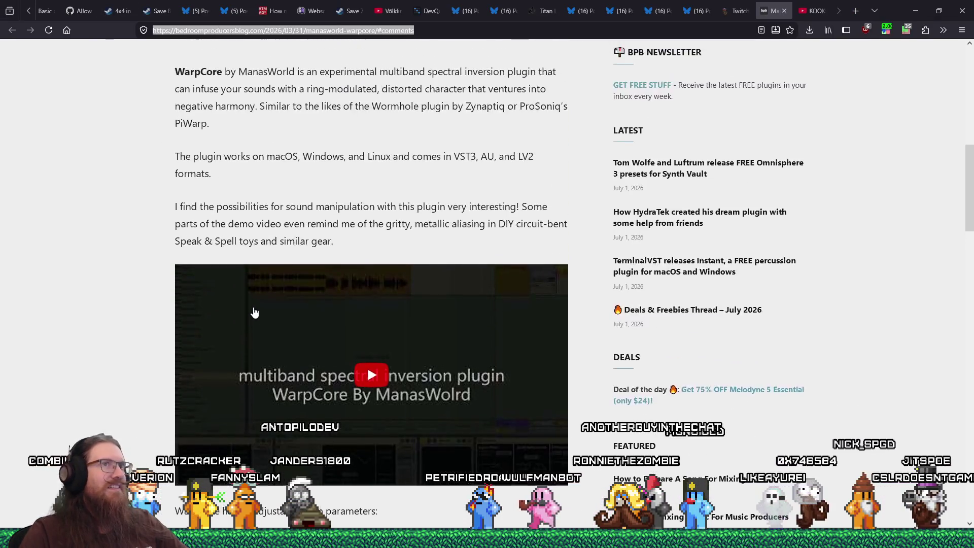
scroll(255, 312, "up", 4)
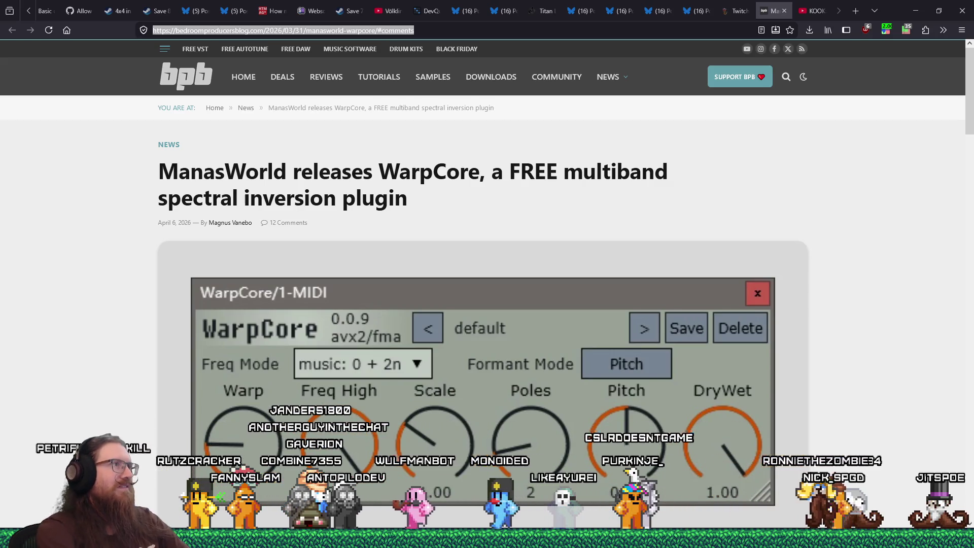
right_click(435, 31)
left_click(475, 137)
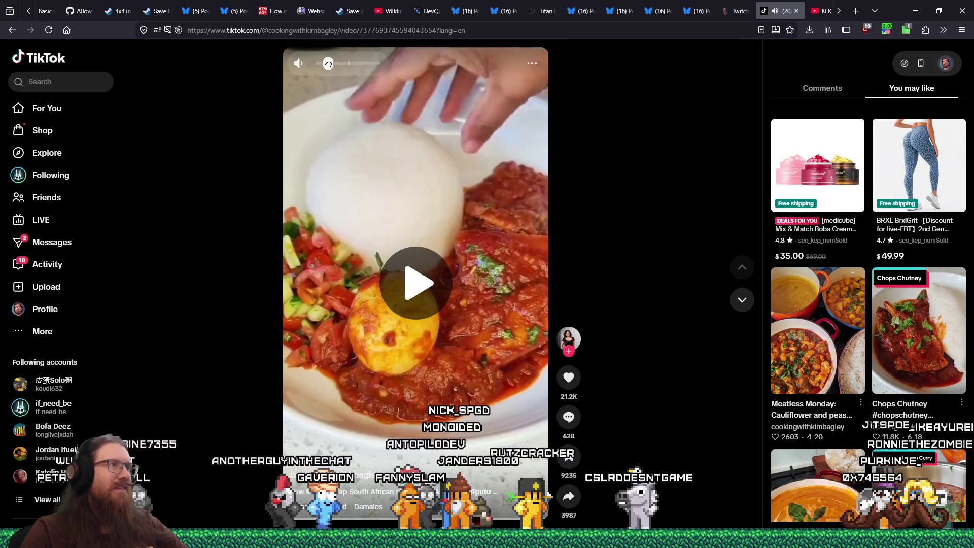
Step: Raise the cooking video's volume to about half and watch it, pausing and resuming
left_click_drag(313, 64, 346, 65)
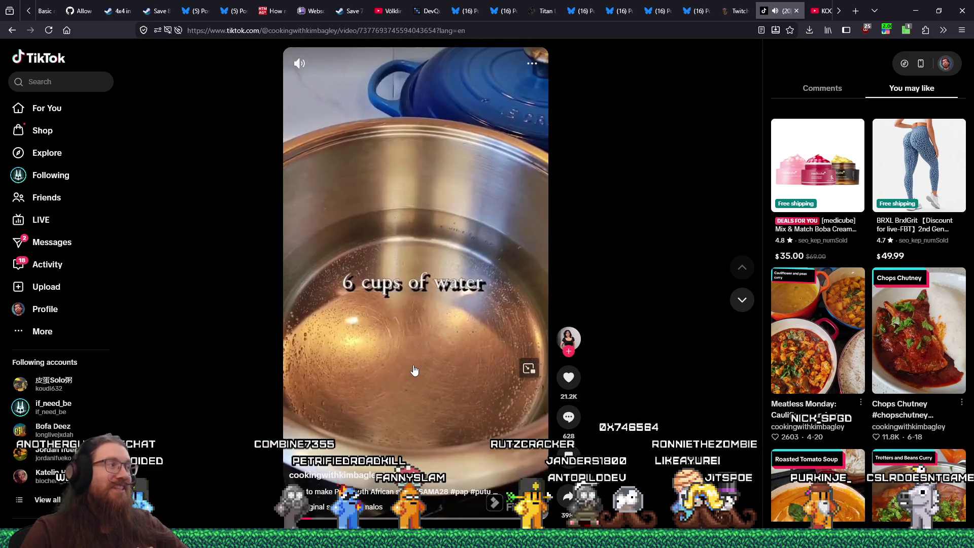
left_click(415, 371)
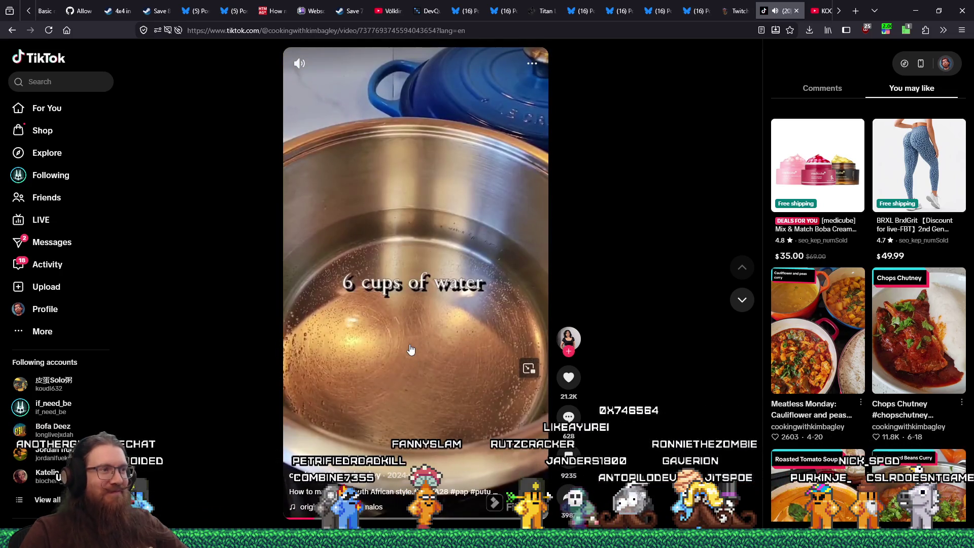
left_click(411, 350)
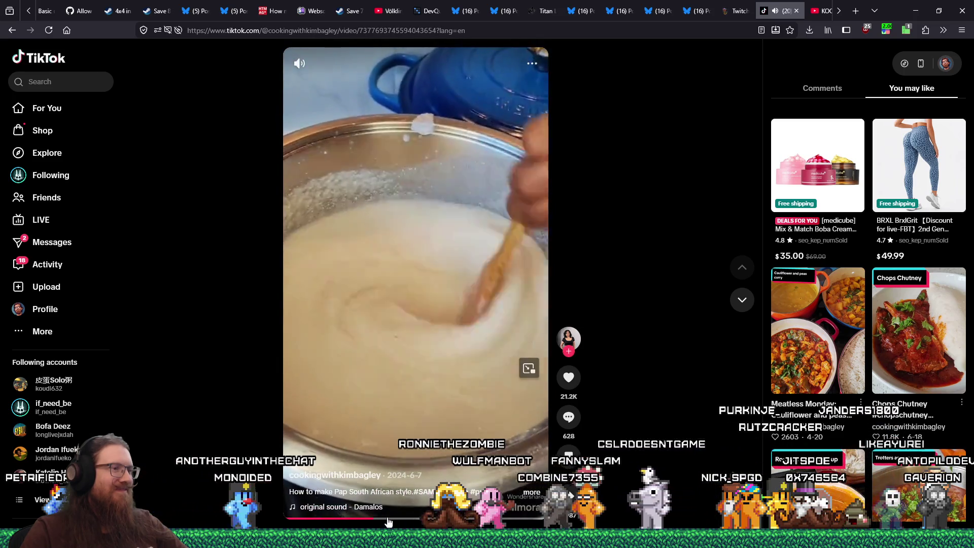
key("space")
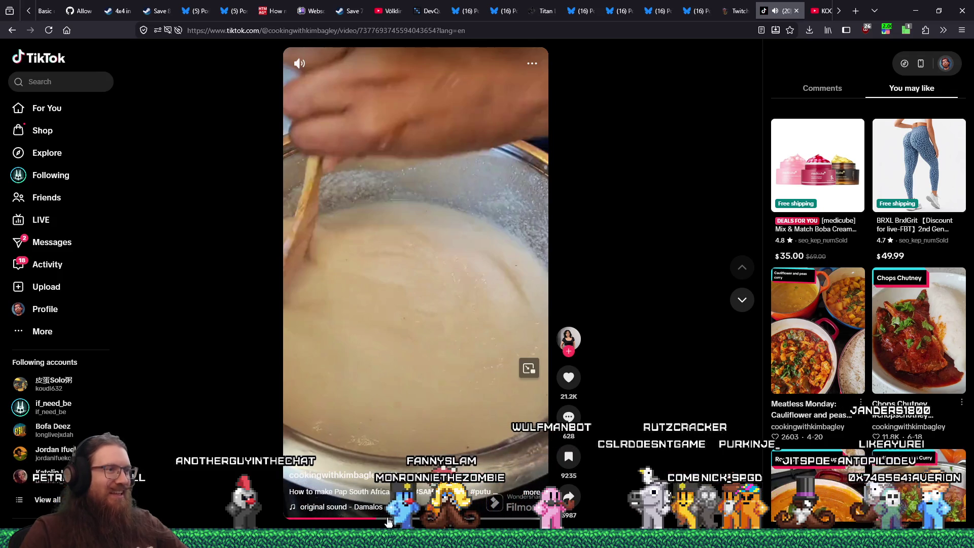
Step: Skip the cooking video ahead to a later step, stop it, and close the TikTok tab
left_click(402, 518)
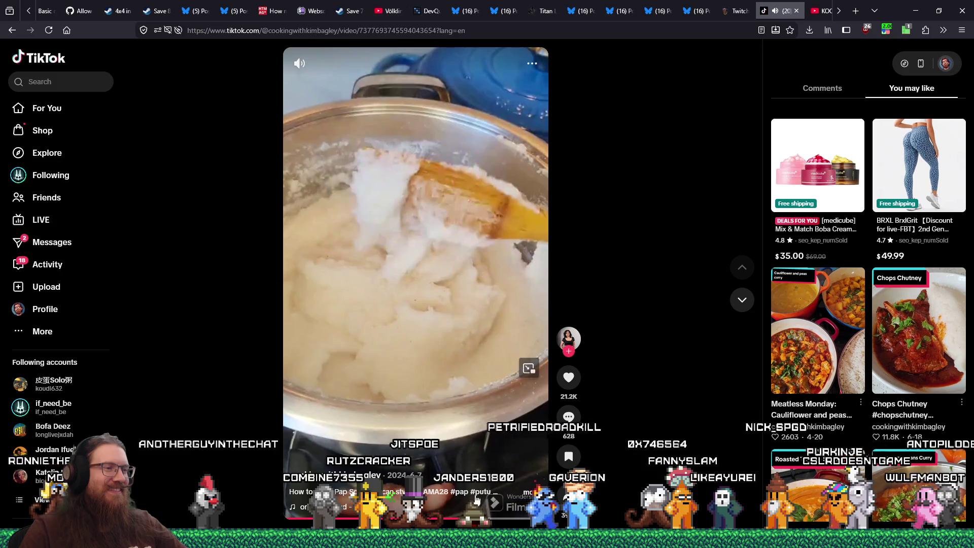
left_click(441, 351)
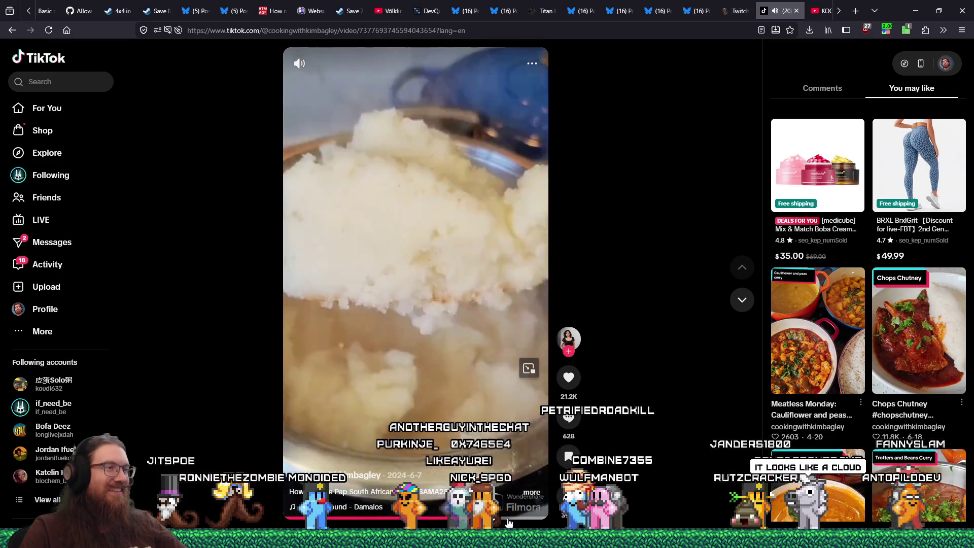
left_click(456, 347)
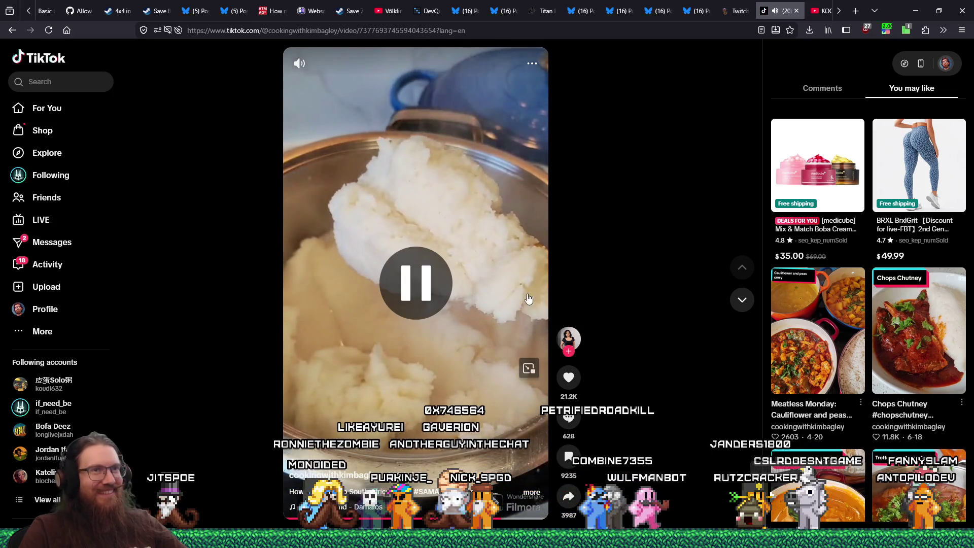
left_click(797, 10)
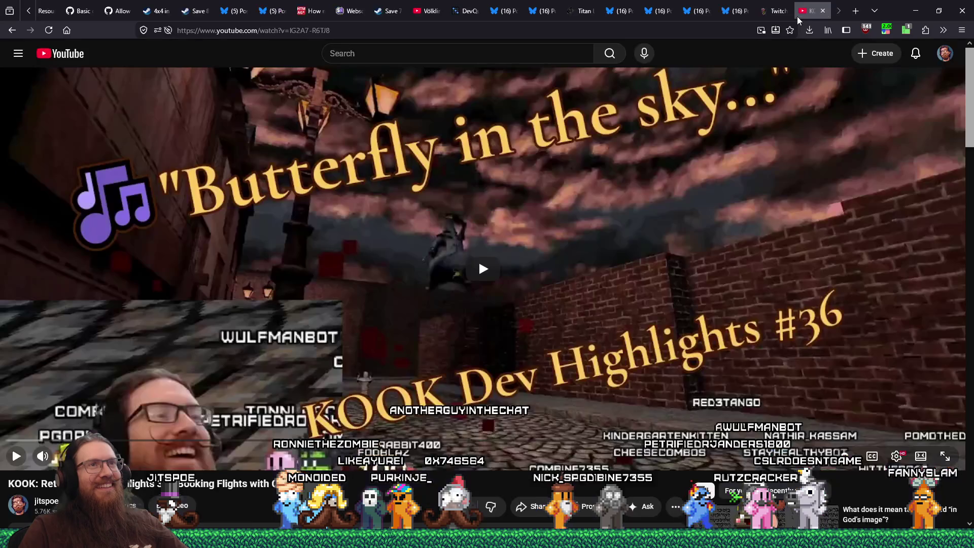
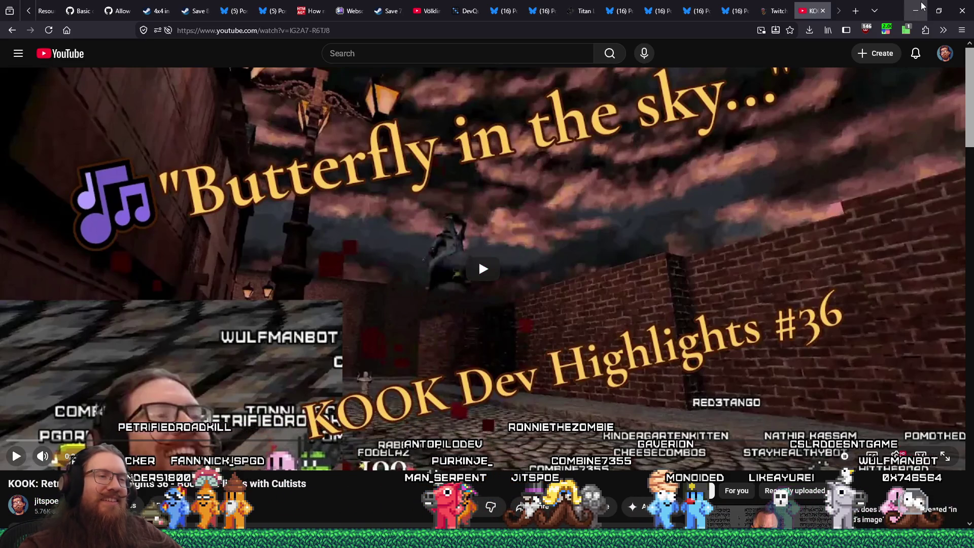
Step: Switch from the YouTube video back to the Godot editor showing save_system.gd
key("alt+Tab")
key("alt+Tab")
key("alt+Tab")
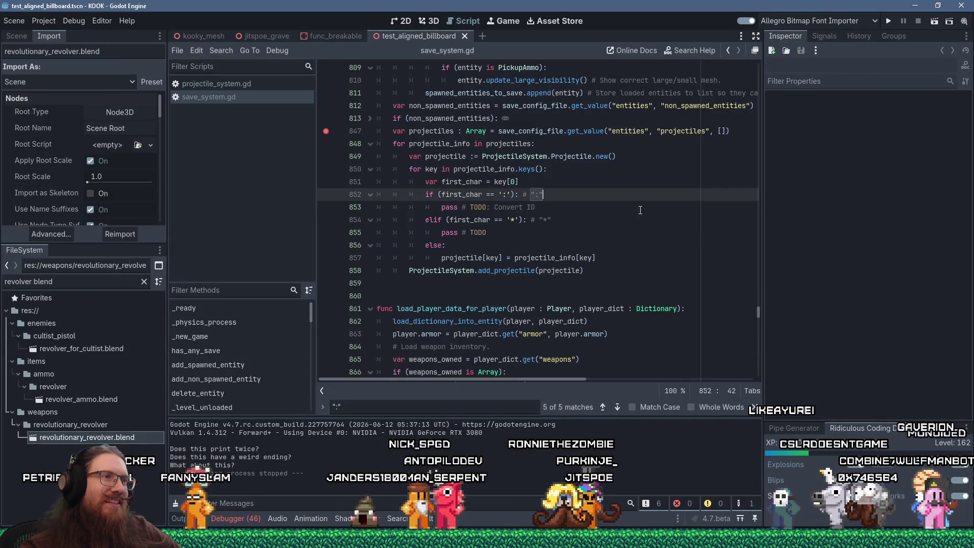
Step: Insert a new indented line after the ':' check on line 852 and begin typing 'projectile['
left_click(641, 210)
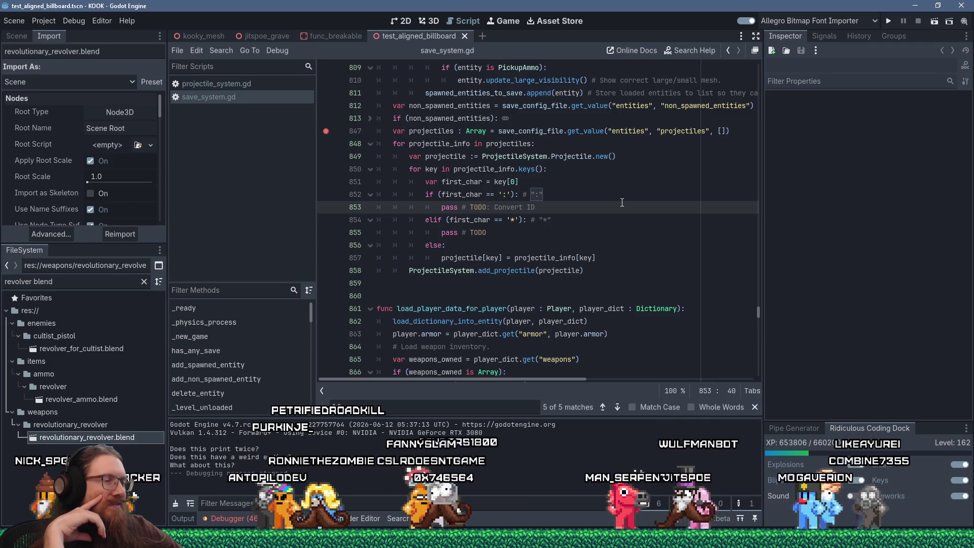
left_click(565, 198)
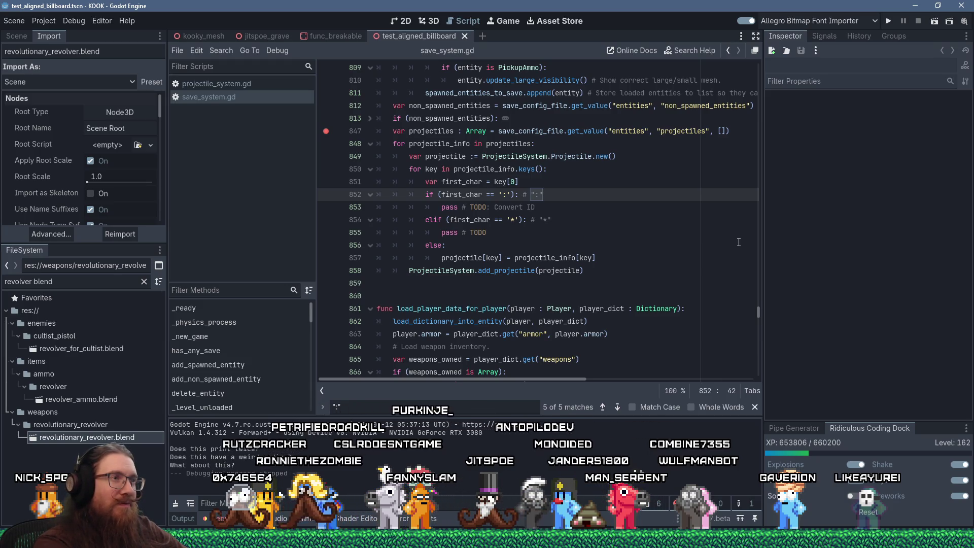
key("Return")
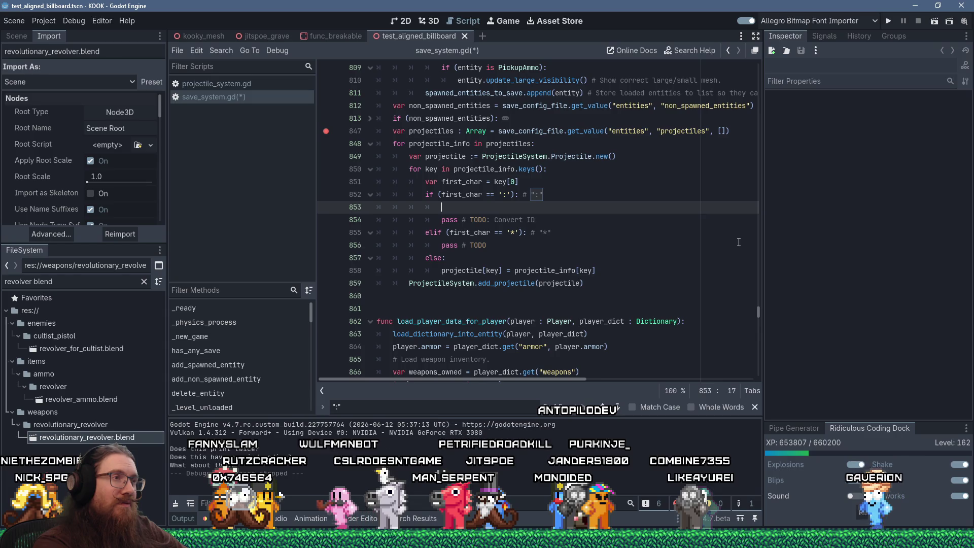
type("projectile[")
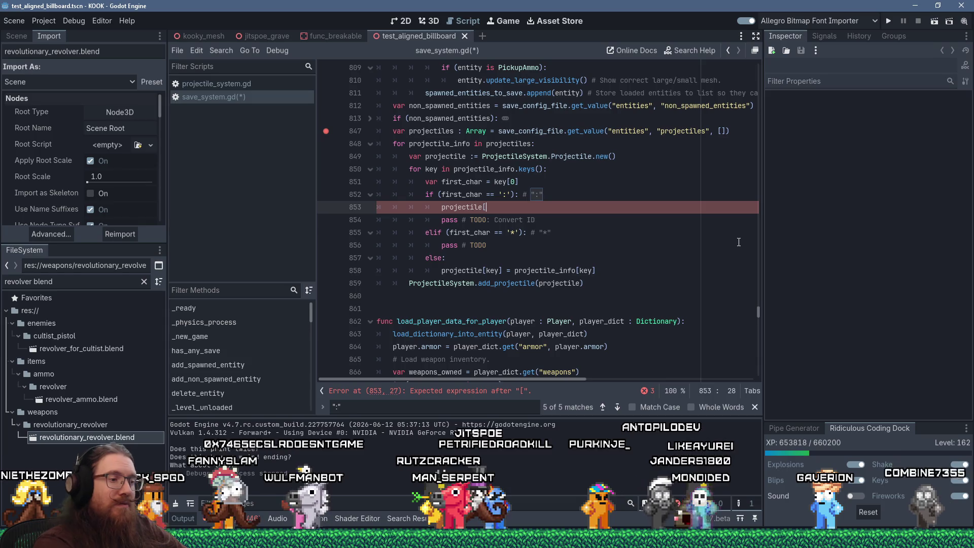
Step: Replace 'projectile[' with the start of a 'var property : String = key' declaration
key("ctrl+z")
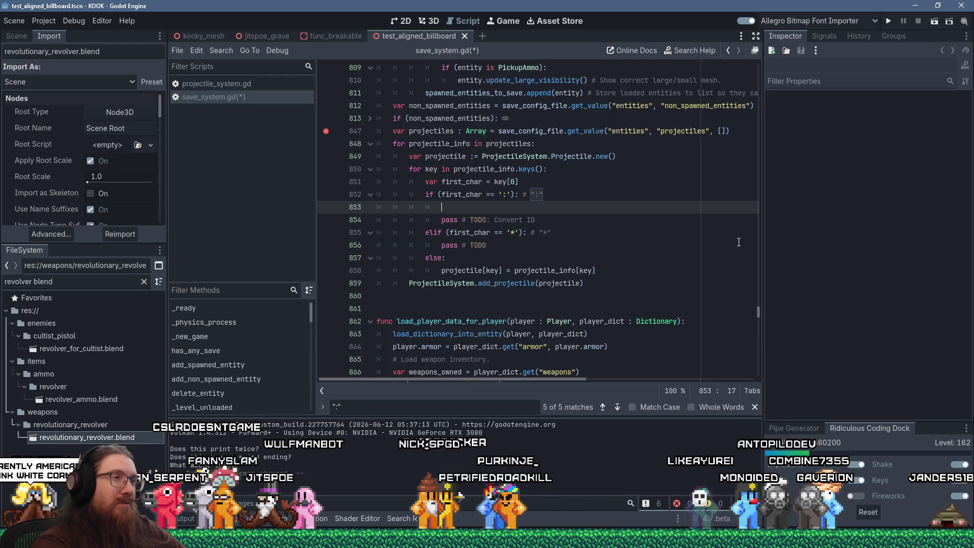
type("var props")
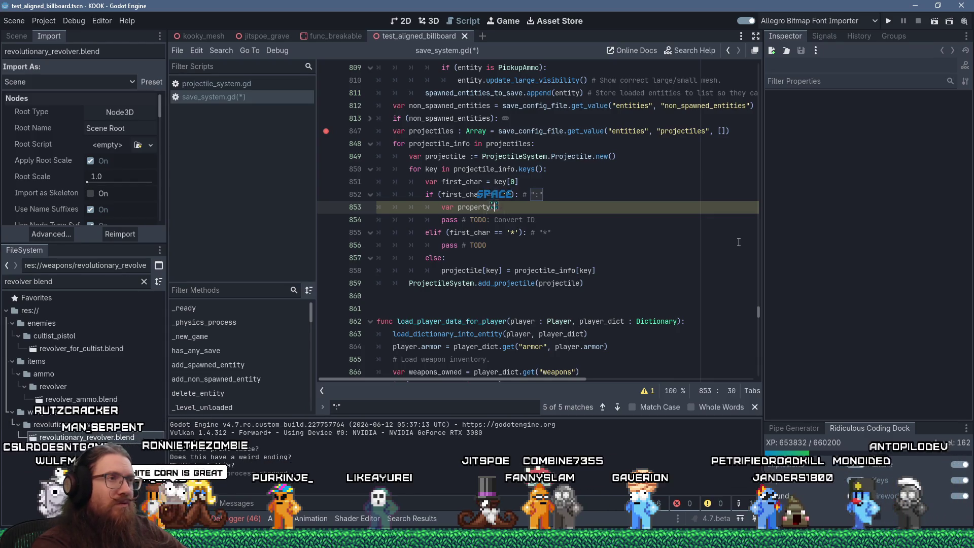
type(":")
key("BackSpace")
type("=")
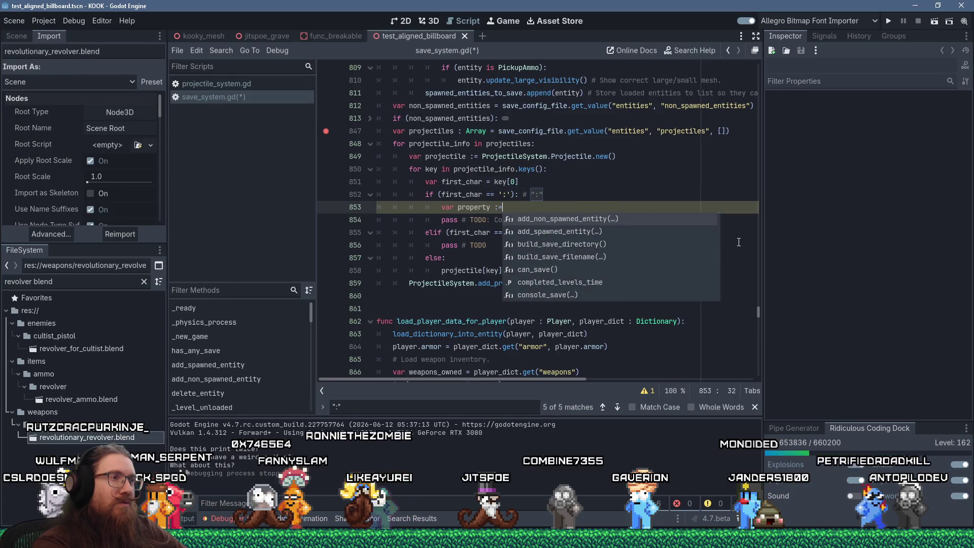
key("BackSpace")
type("String = ")
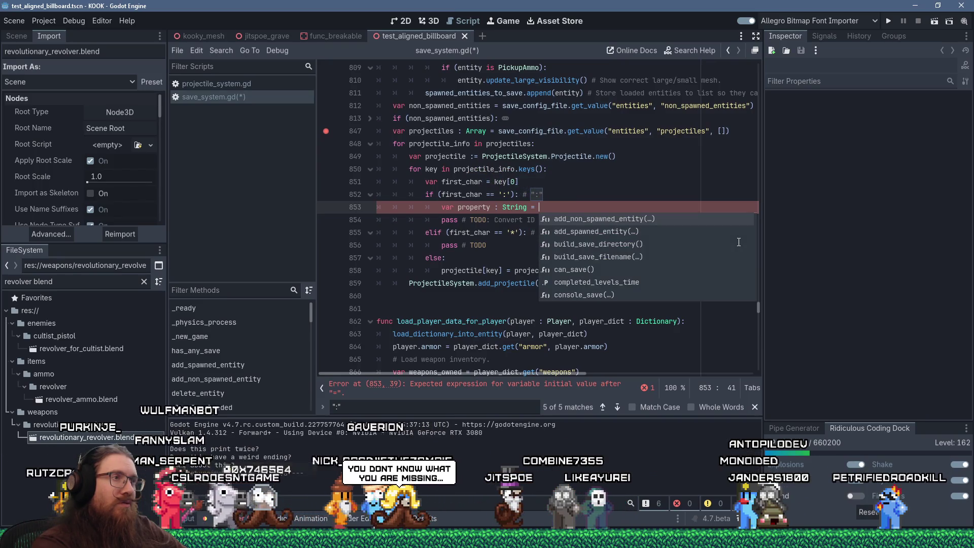
type("key as string")
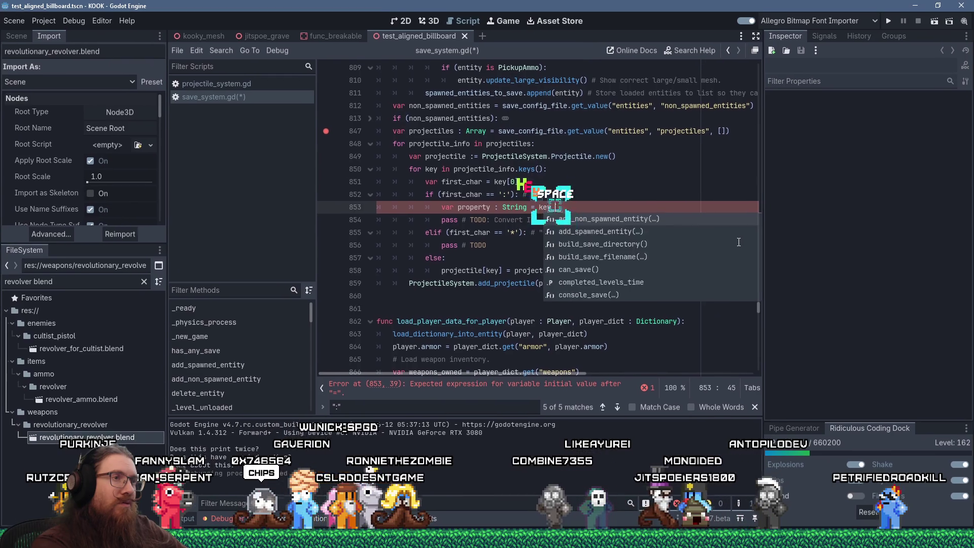
key("Return")
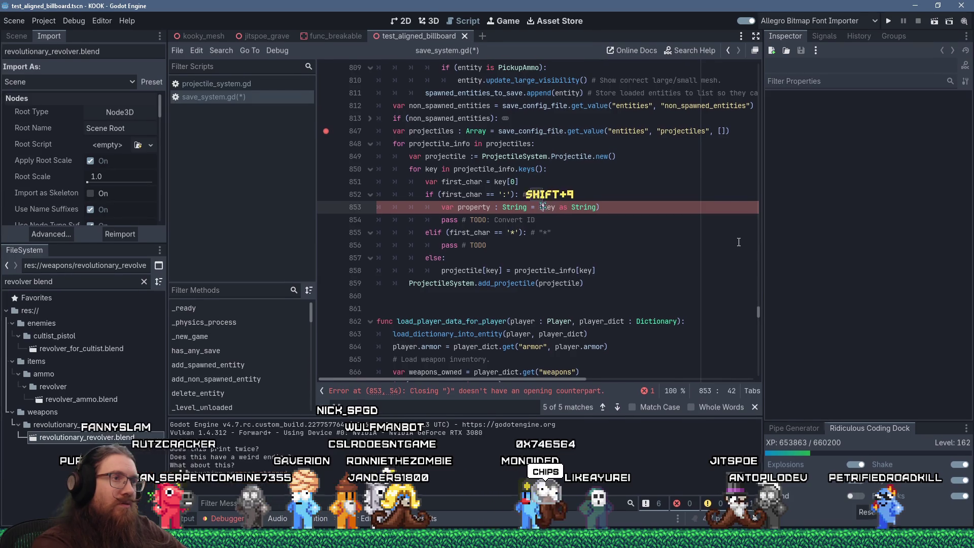
Step: Finish the declaration as key.substr(1), clean out the stray cast and parenthesis, and open a new line
key("End")
type(".sub")
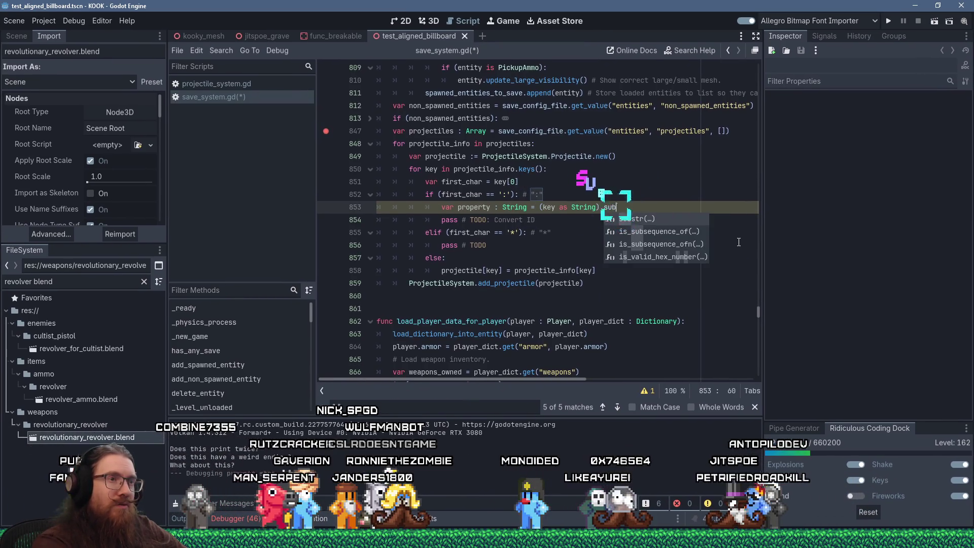
key("Return")
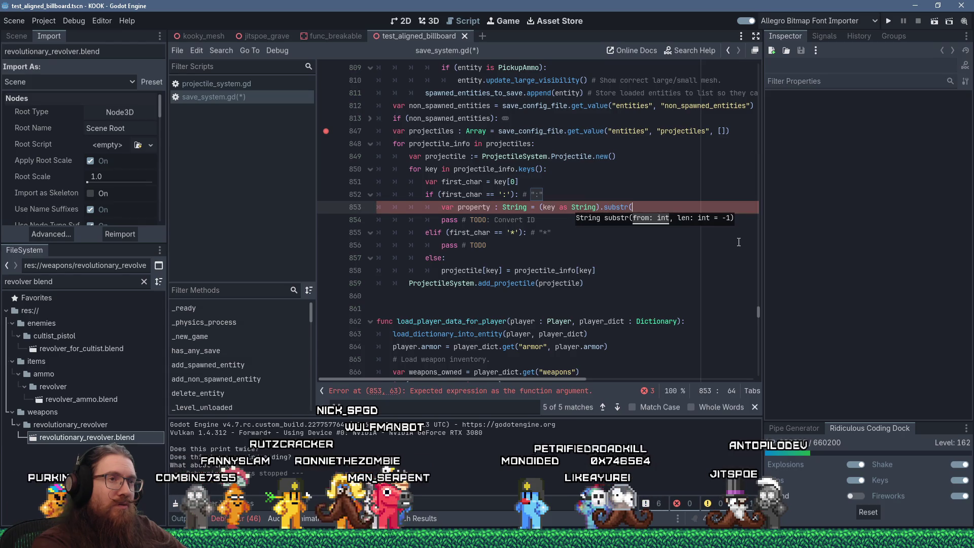
type("1")
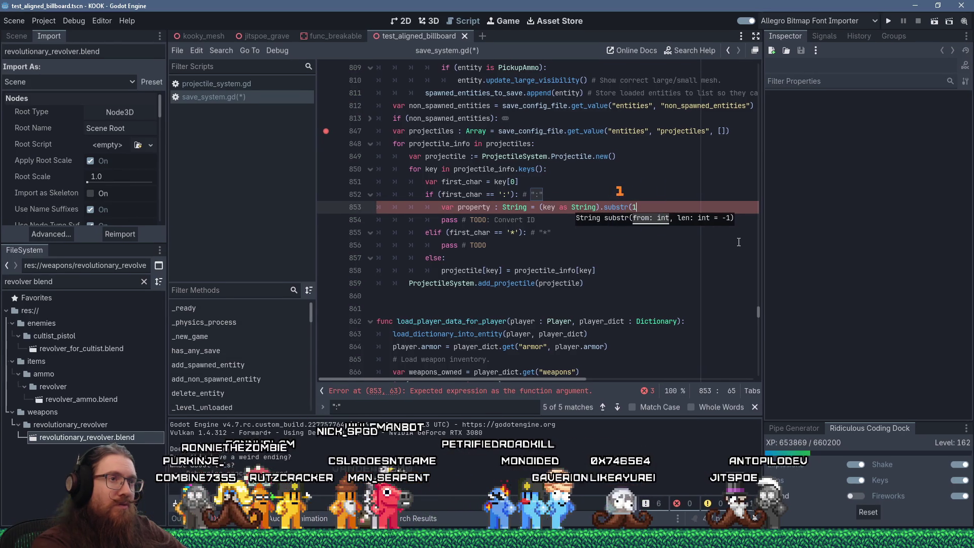
type(")")
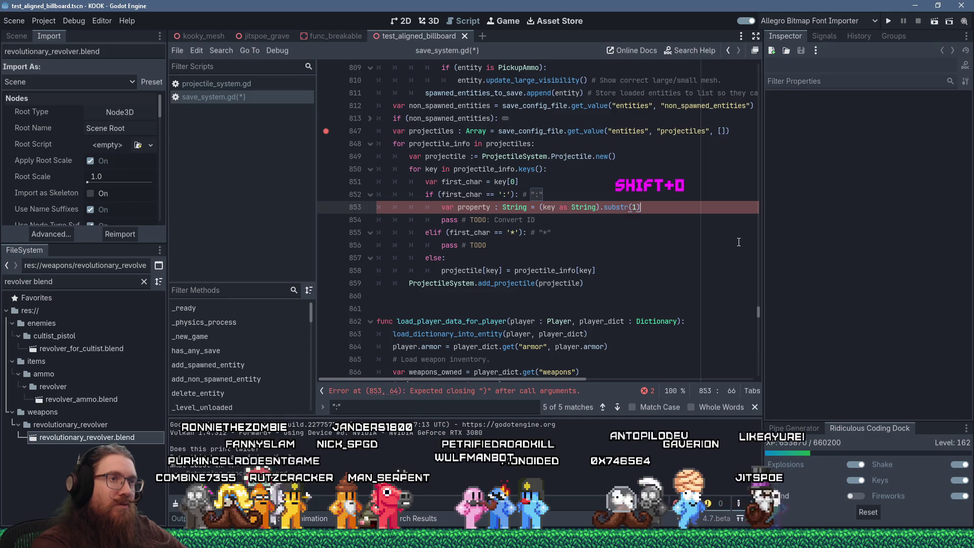
key("Left")
key("Left")
key("Left")
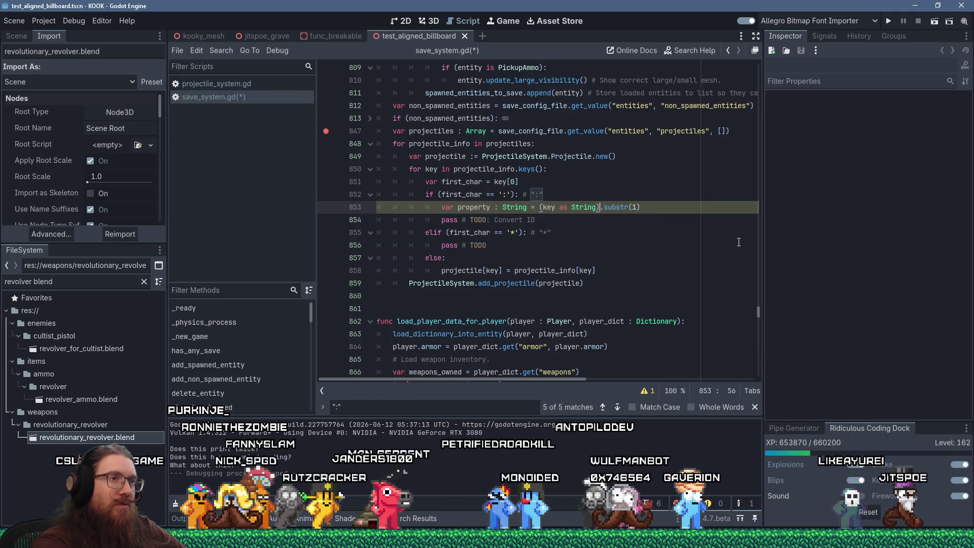
key("BackSpace")
key("BackSpace")
key("BackSpace")
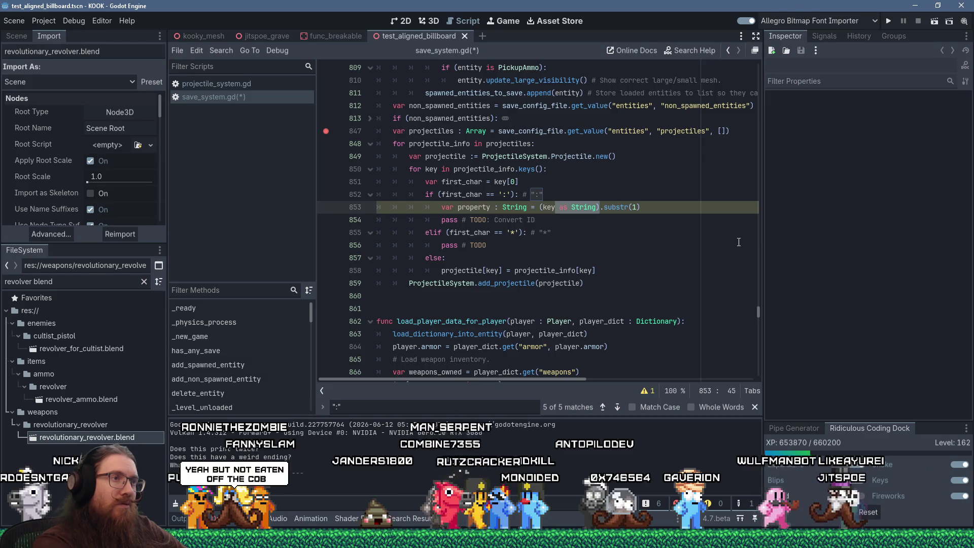
key("Left")
key("Left")
key("BackSpace")
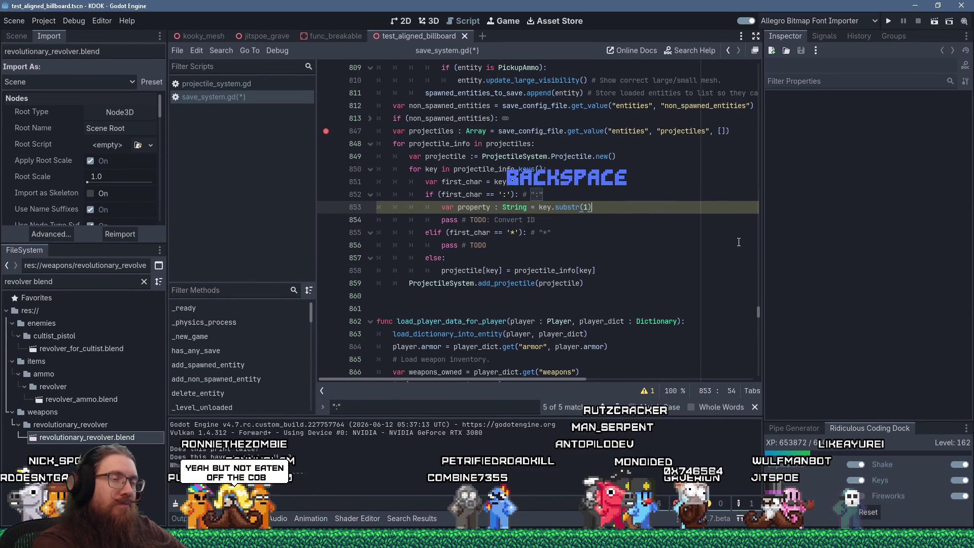
key("End")
key("Return")
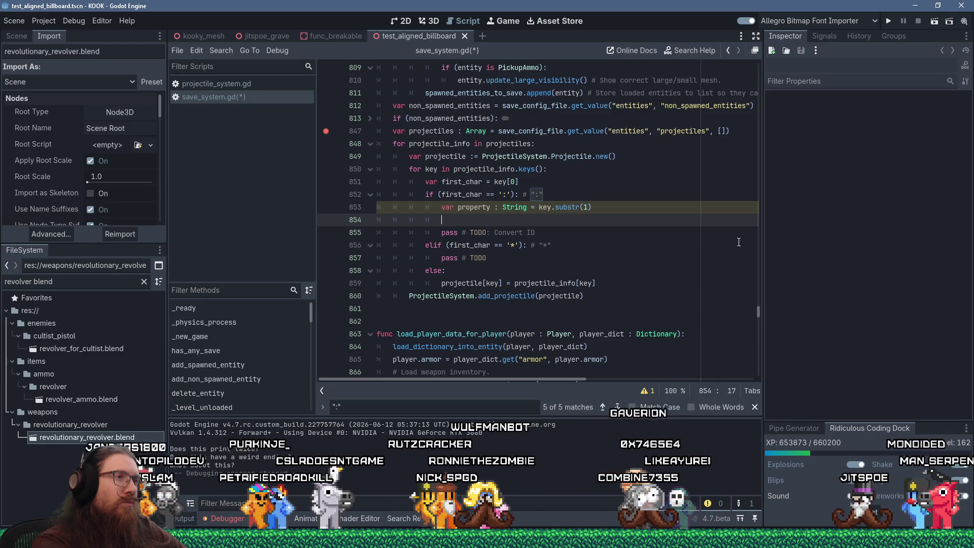
Step: Write line 854 as projectile[property] = instance_from_id(projectile_info[key])
type("pas")
key("BackSpace")
key("BackSpace")
key("BackSpace")
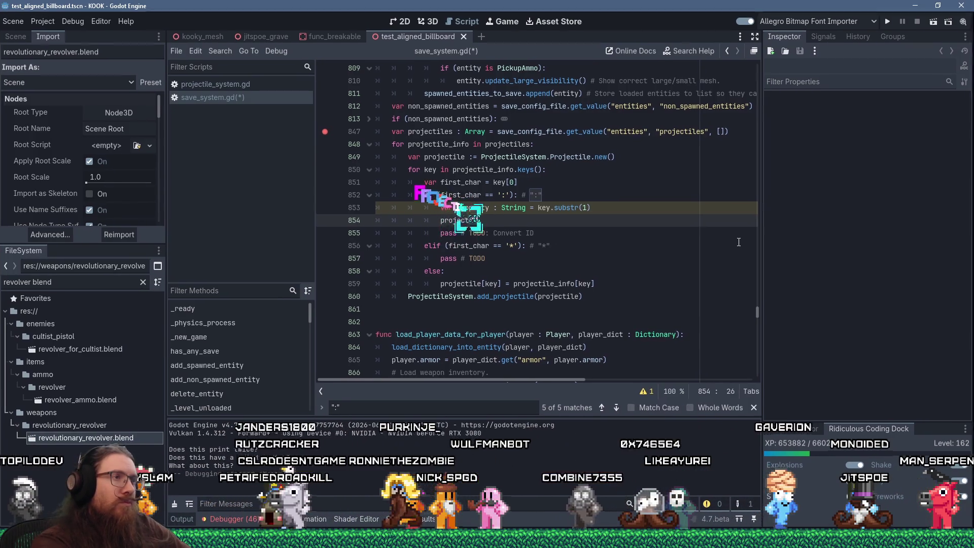
type("projectile[pro")
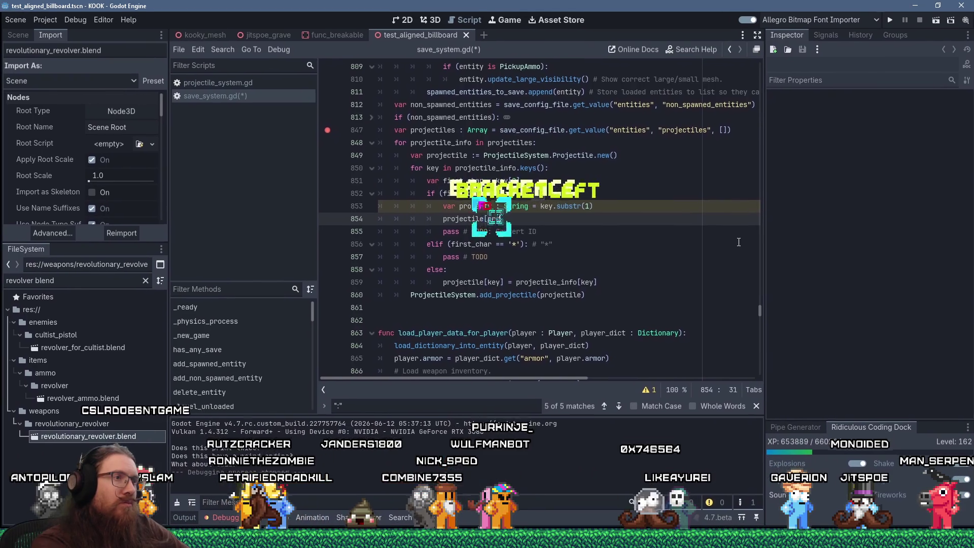
type("perty] = ")
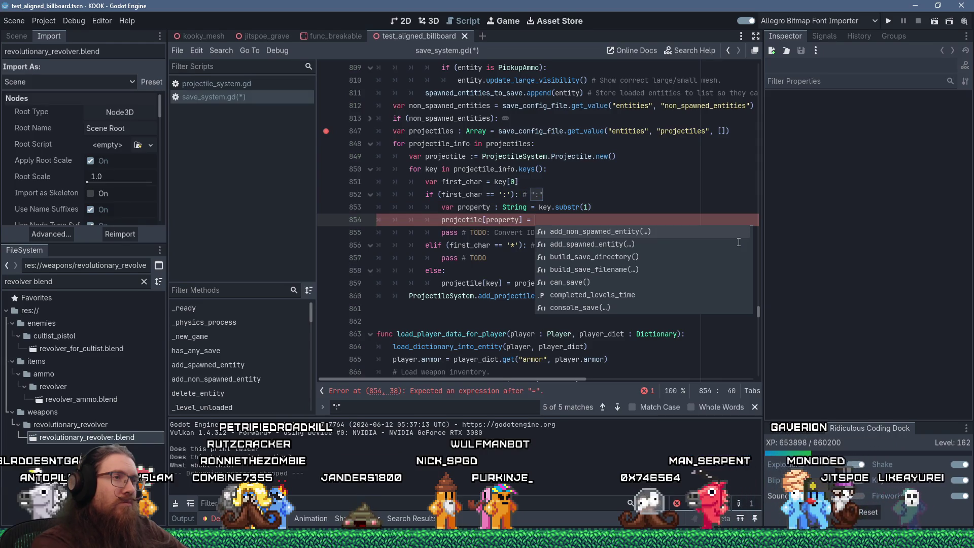
type("from_id")
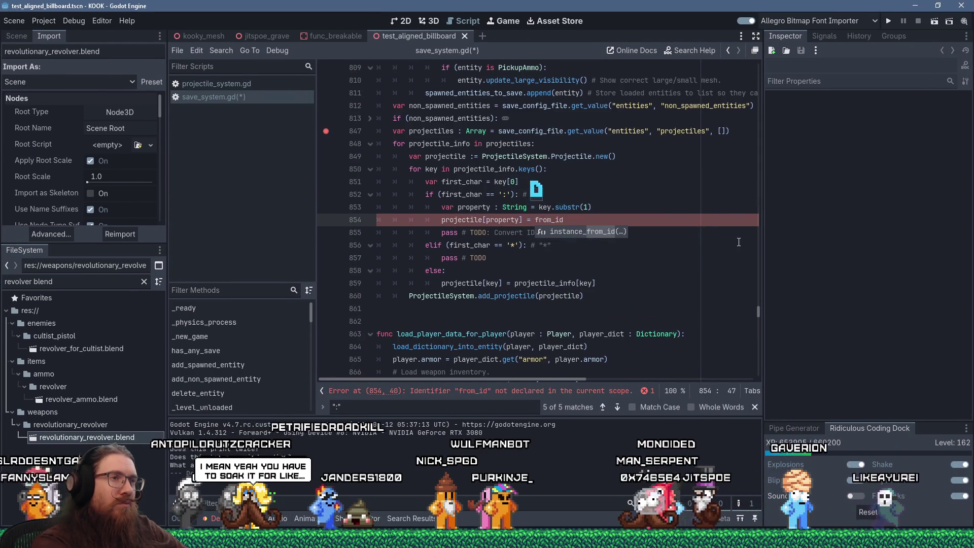
key("Return")
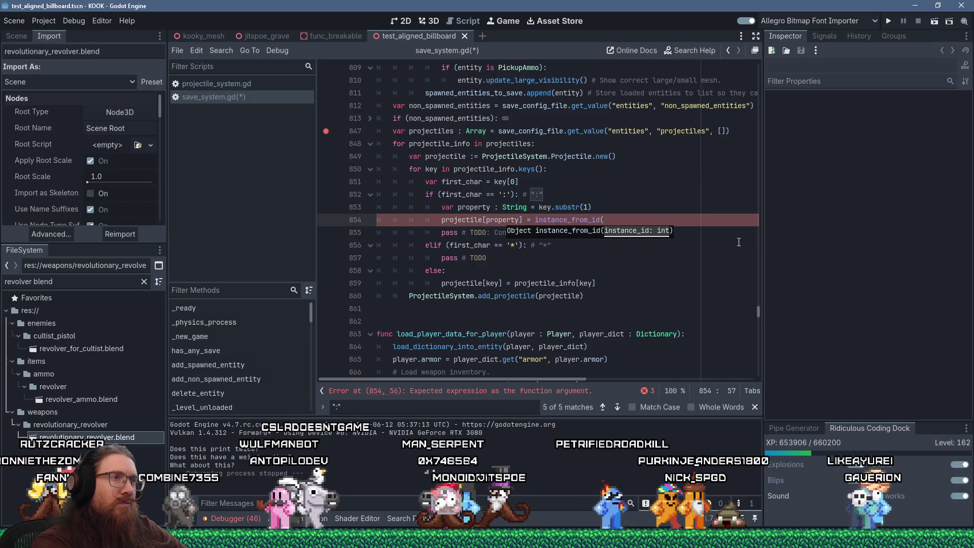
type("projectile_info[ke")
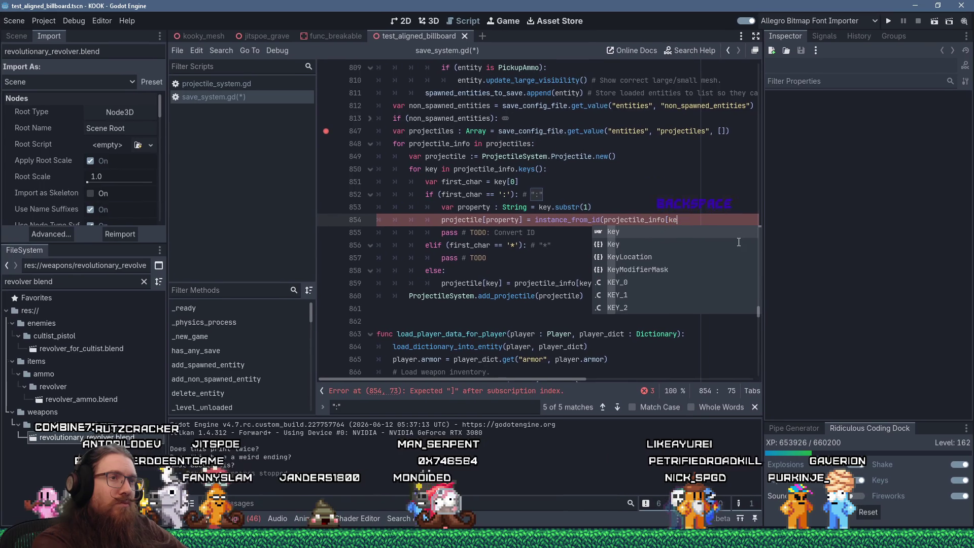
type("]")
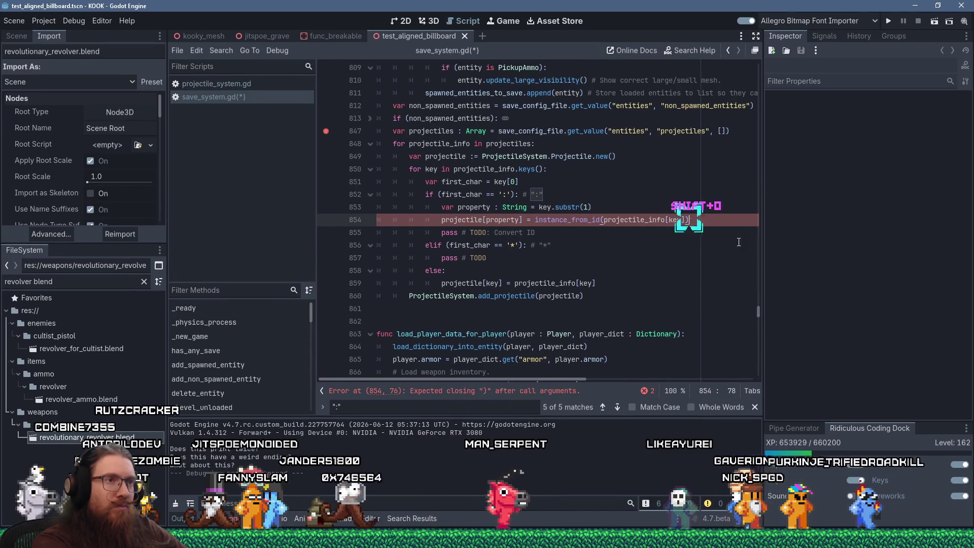
type(")")
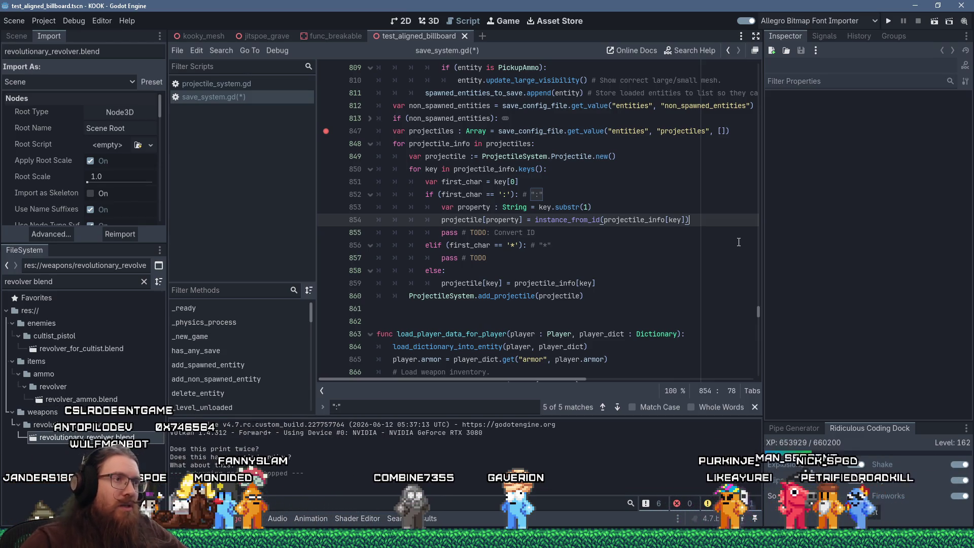
Step: Delete the leftover 'pass # TODO: Convert ID' line and save the script
key("shift+Down")
key("Delete")
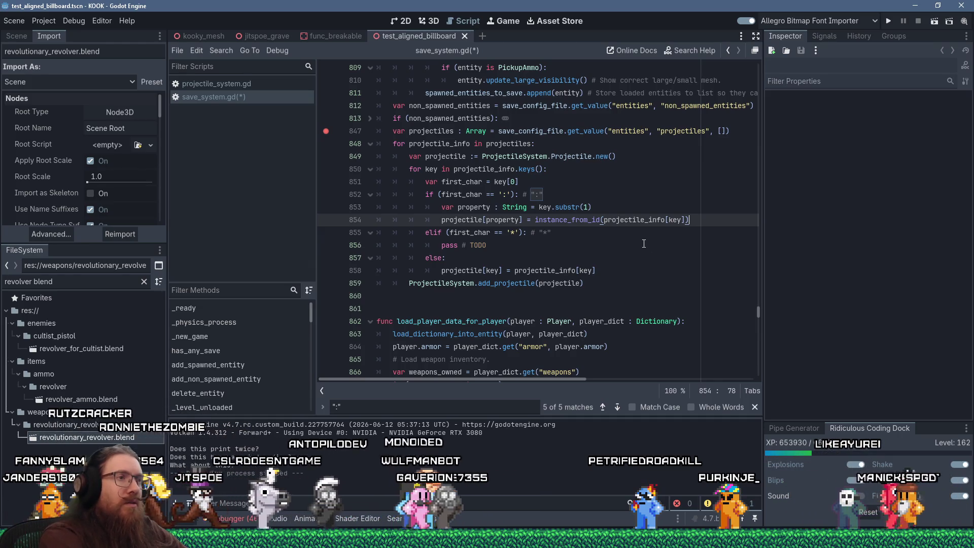
key("ctrl+s")
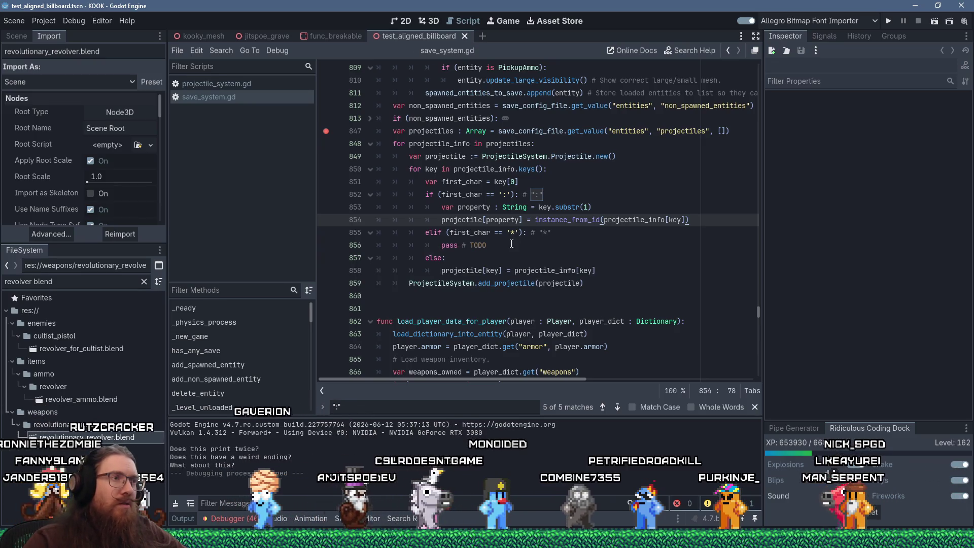
Step: Add a 'match key:' statement under the elif with a '"*' pattern started
left_click(589, 234)
key("Return")
type("ma")
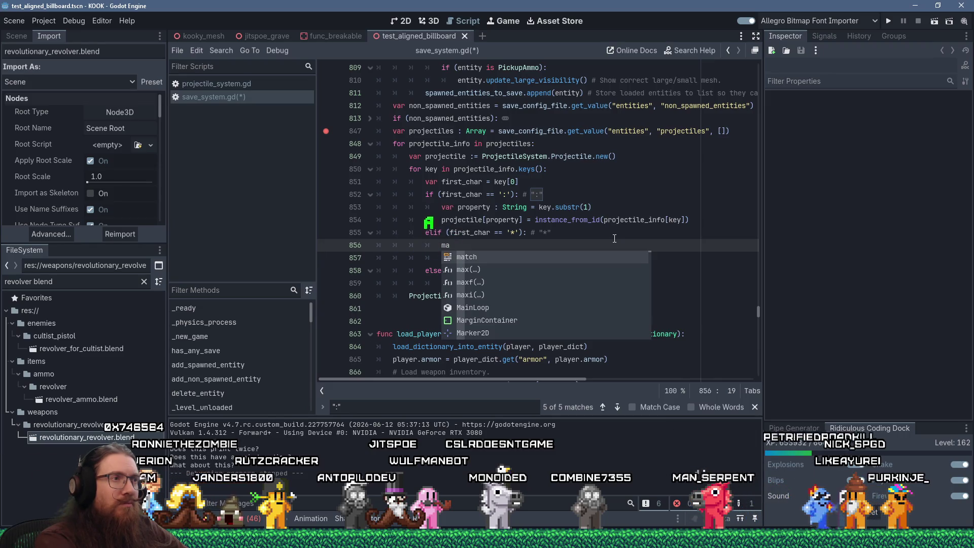
type("t")
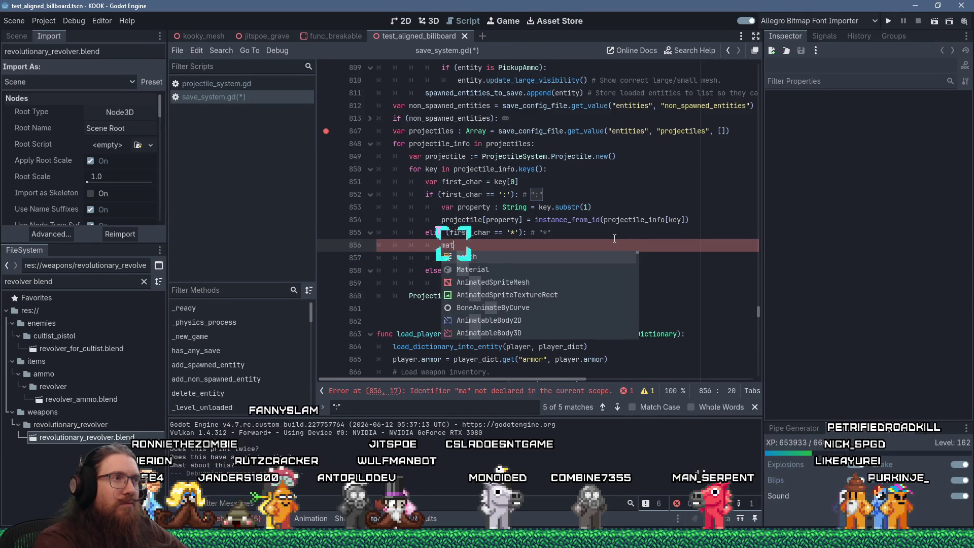
type("ch key:")
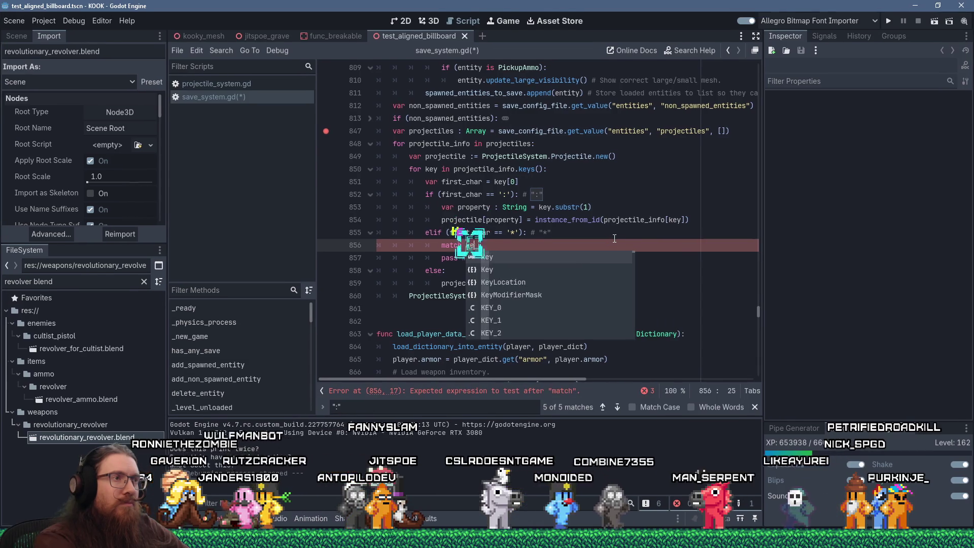
key("Return")
type("\"*")
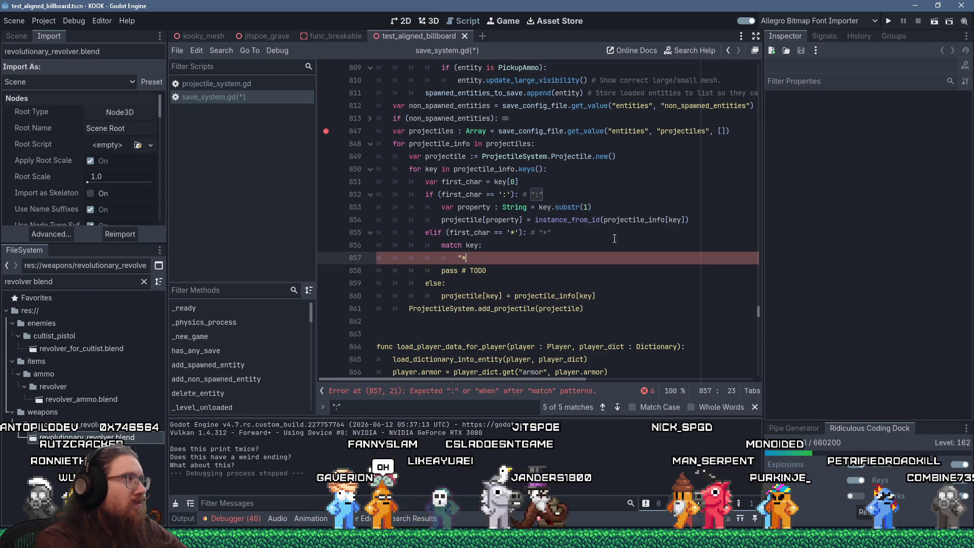
Step: Search the script for '"*' keys and copy the *object_uid key name from line 384
key("ctrl+f")
type("\"*")
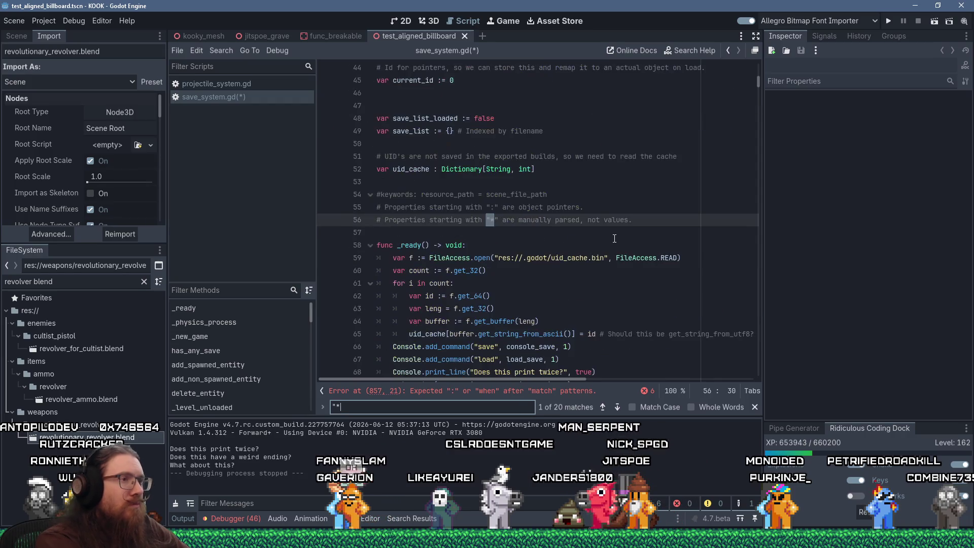
key("Return")
key("Return")
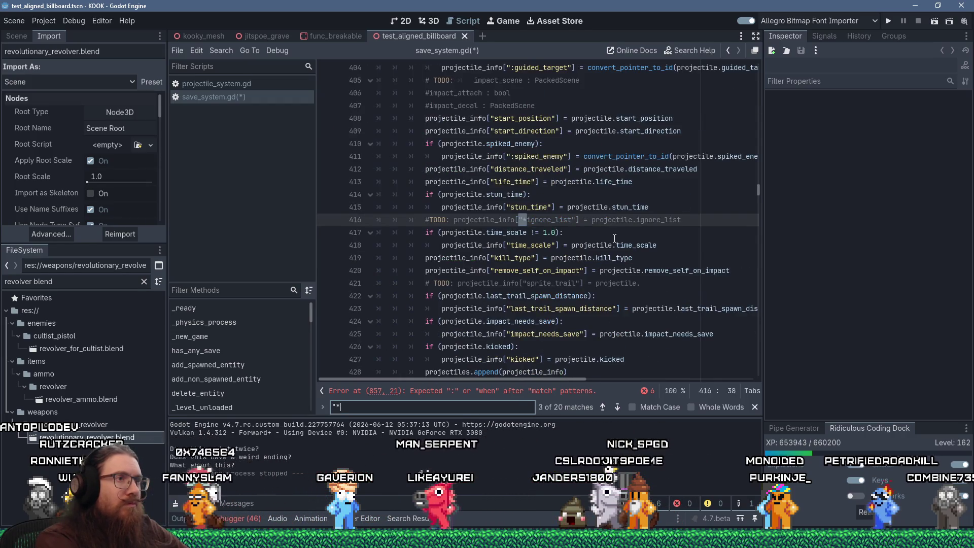
key("Return")
key("Return")
key("Return")
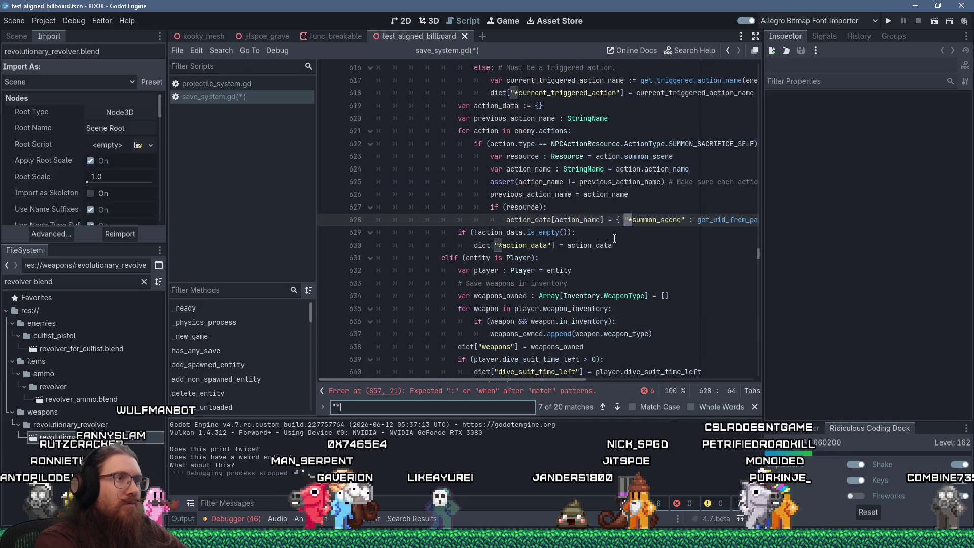
type("object")
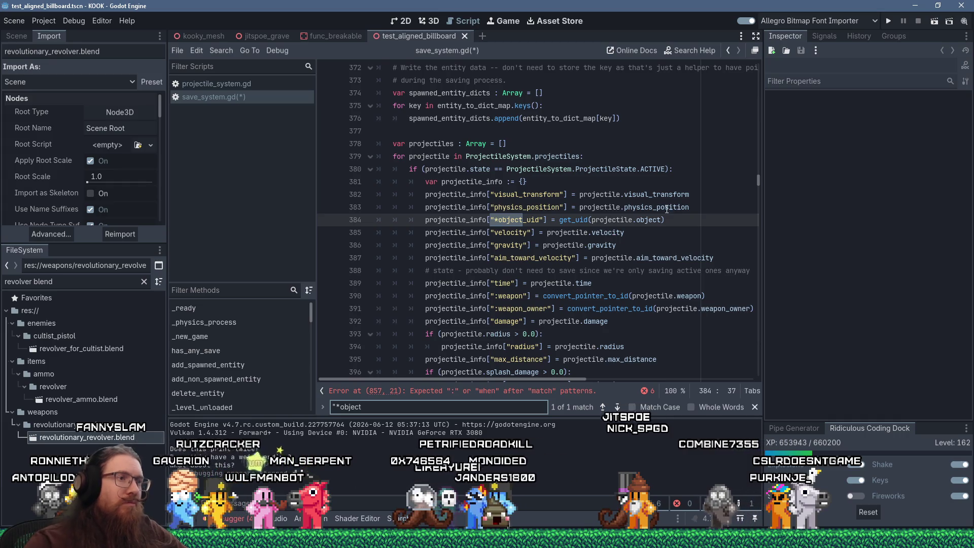
scroll(606, 240, "down", 3)
scroll(601, 242, "down", 7)
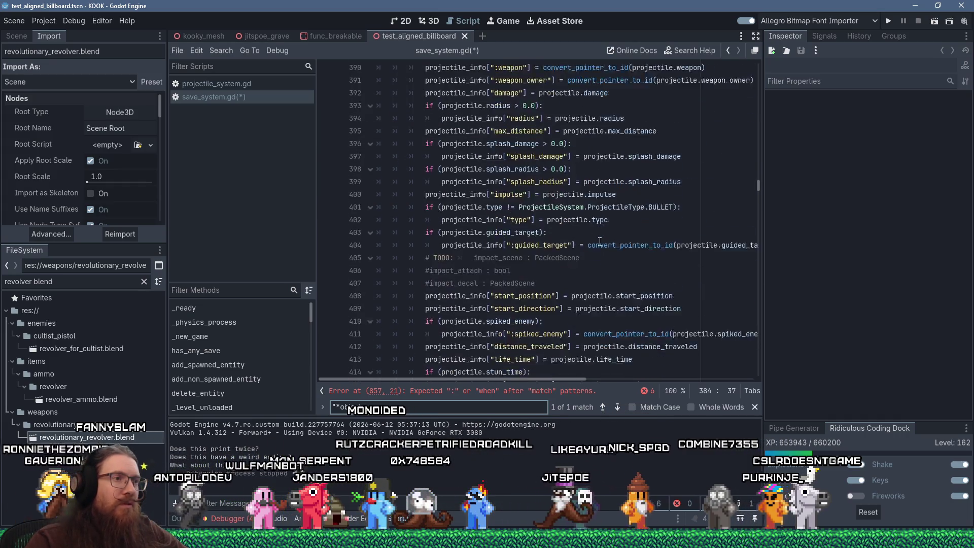
scroll(601, 242, "down", 5)
scroll(588, 243, "up", 13)
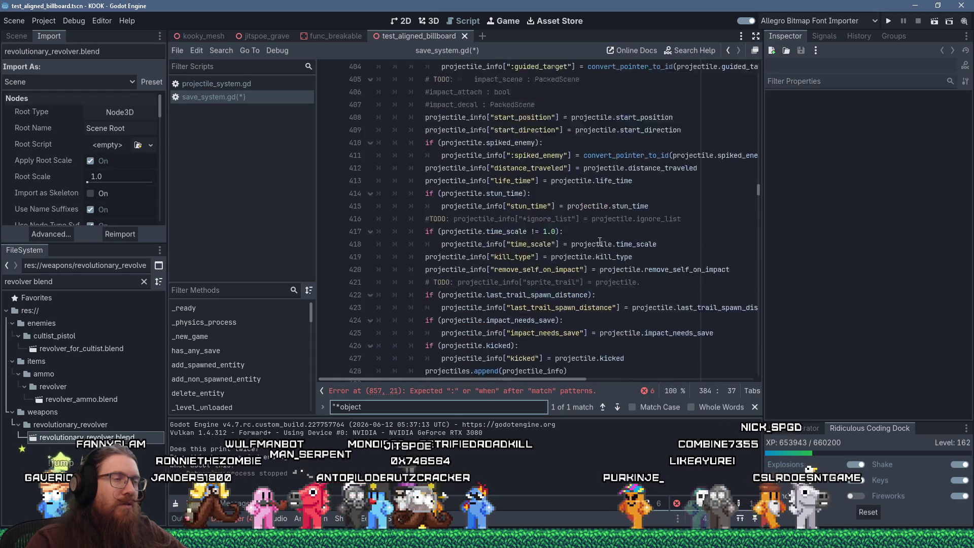
scroll(587, 242, "up", 1)
left_click(544, 219)
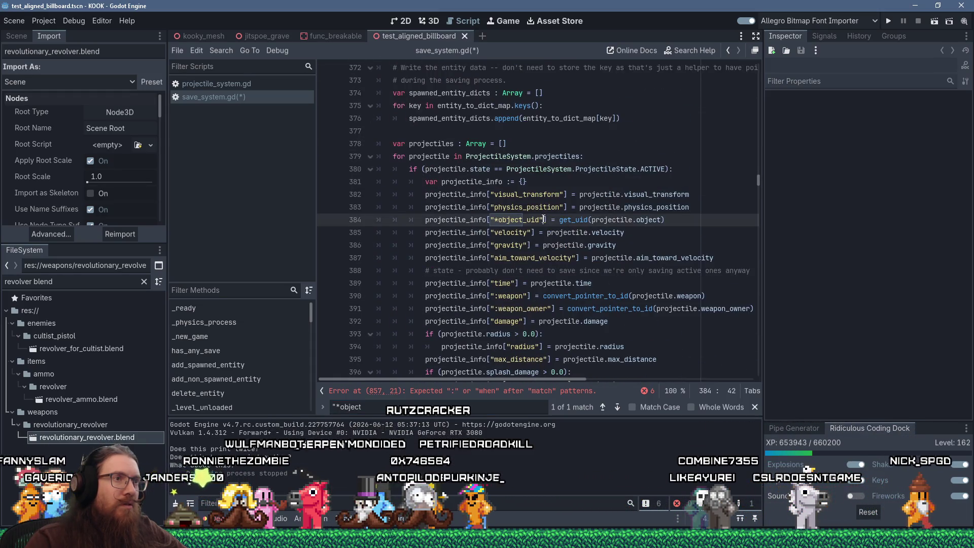
right_click(491, 220)
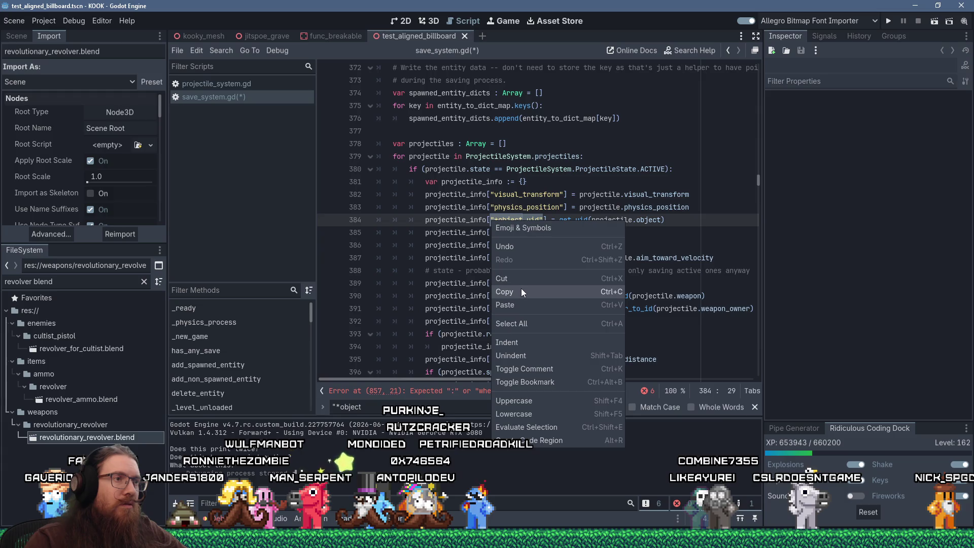
left_click(522, 288)
Step: Search the '*' matches again and jump back to the error line in the match block
left_click(560, 156)
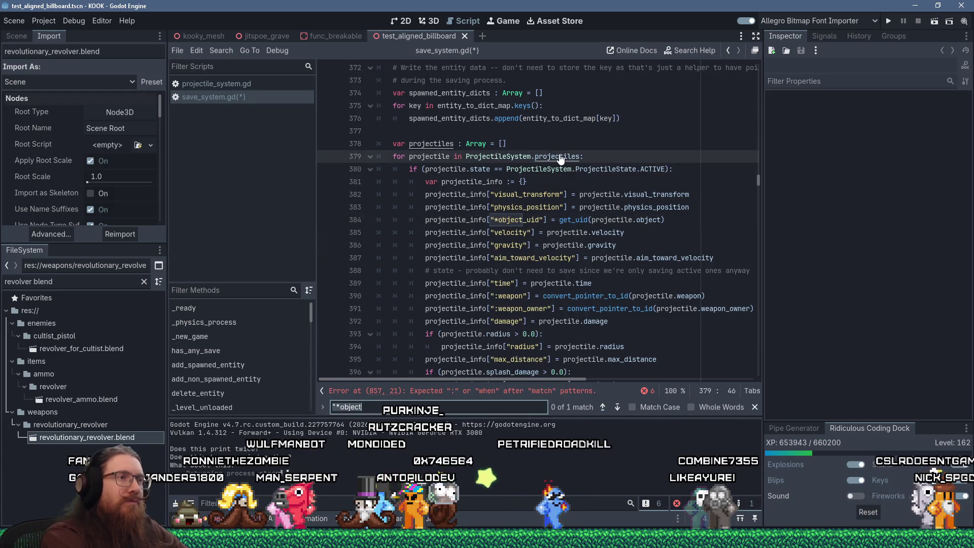
key("ctrl+f")
type("*obj")
key("BackSpace")
key("BackSpace")
key("BackSpace")
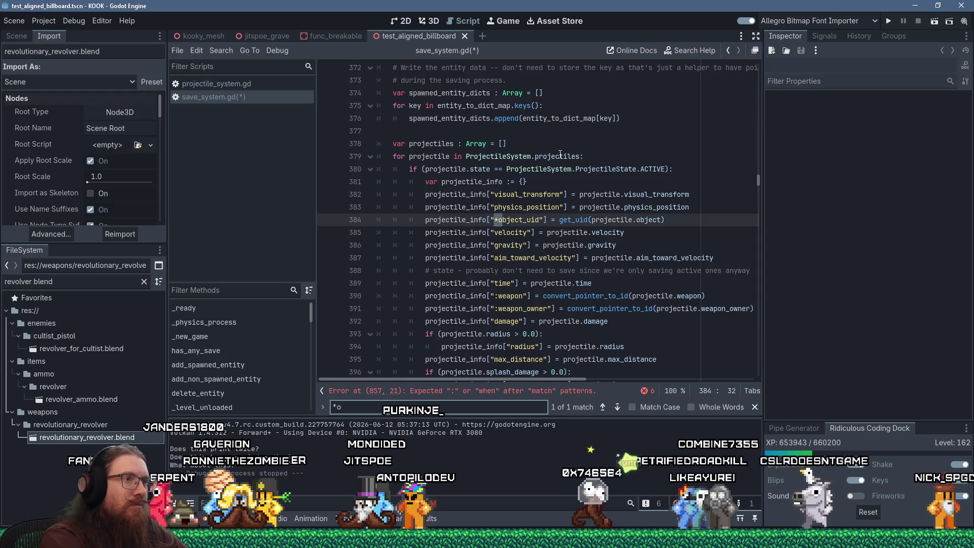
key("Return")
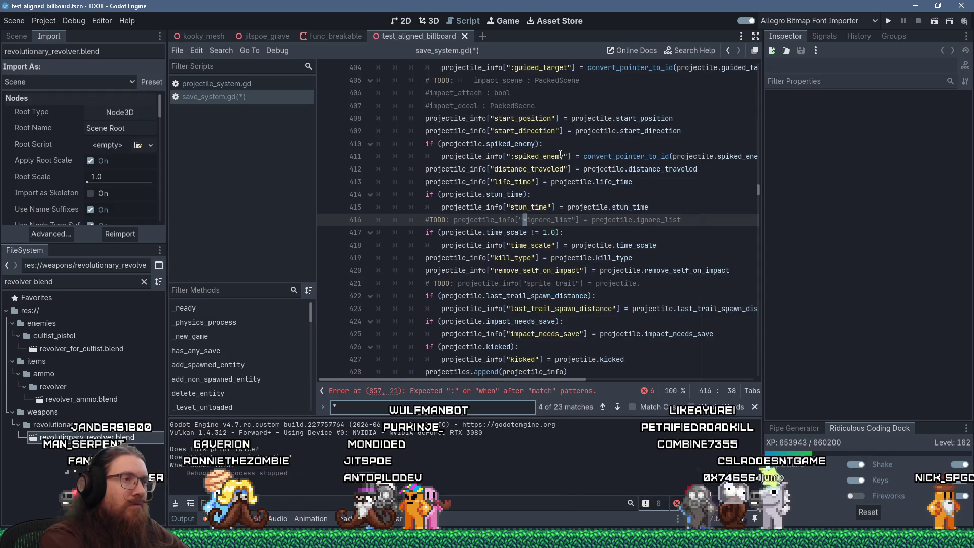
key("Return")
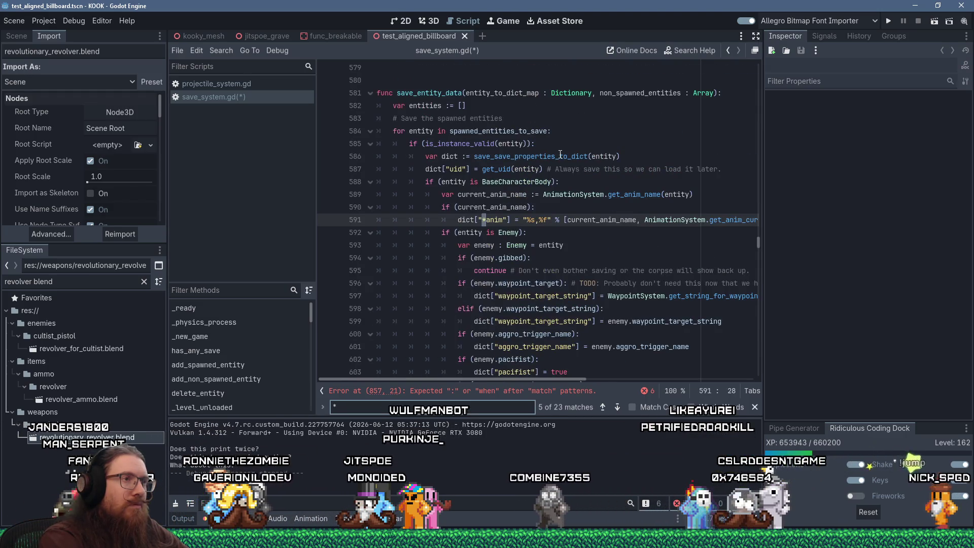
left_click(462, 390)
left_click(478, 219)
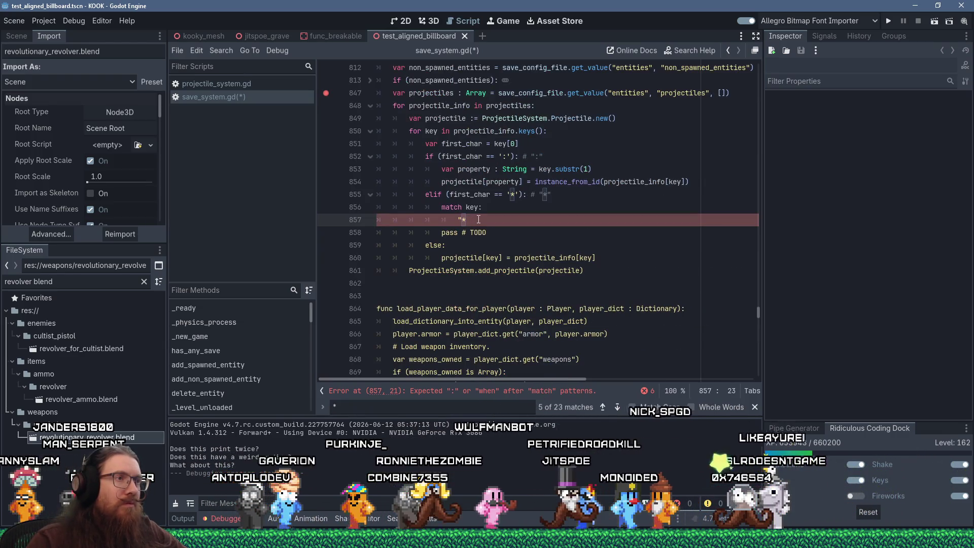
Step: Add the line 'if (key == "*object_uid"):' under the elif, pasting the copied key
left_click(563, 196)
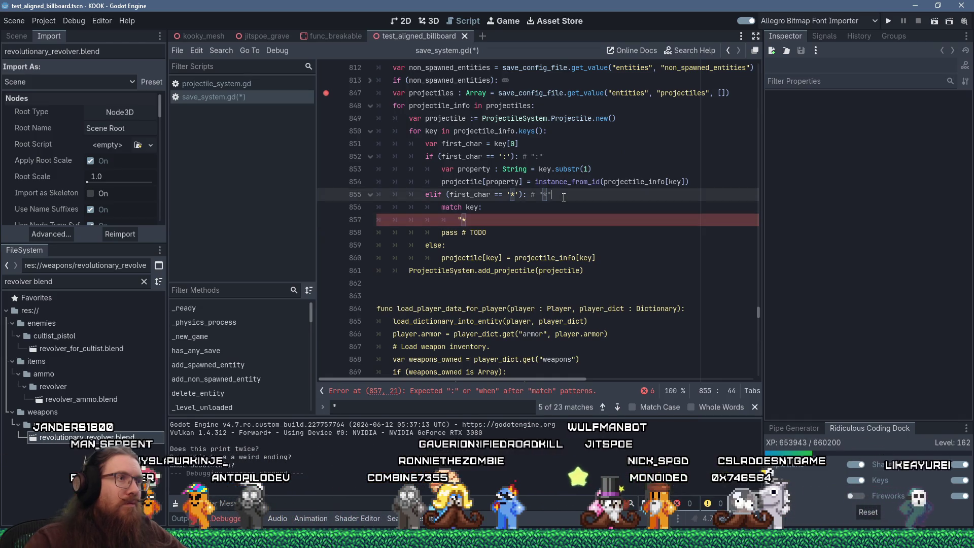
key("Return")
type("if (ke")
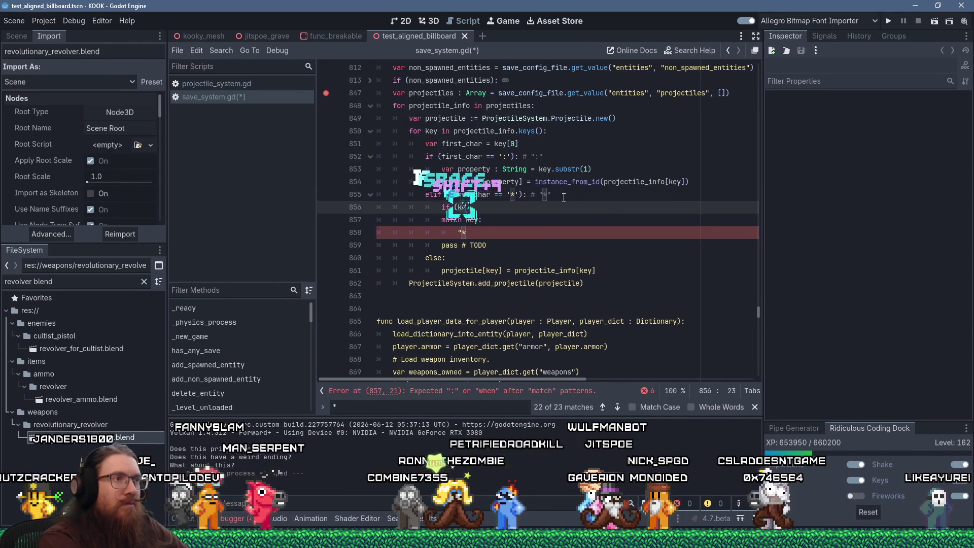
type("y == \"")
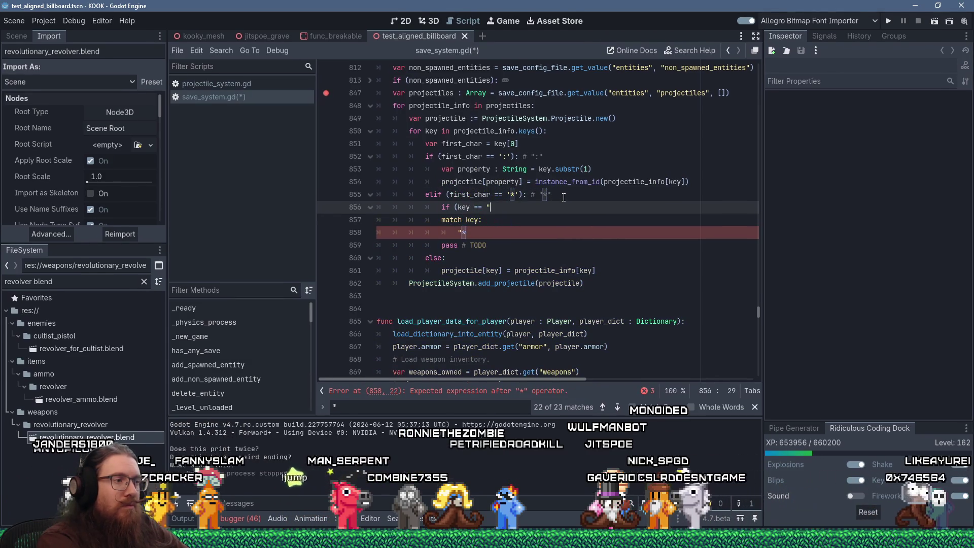
type("\"*object_uid\"")
key("Left")
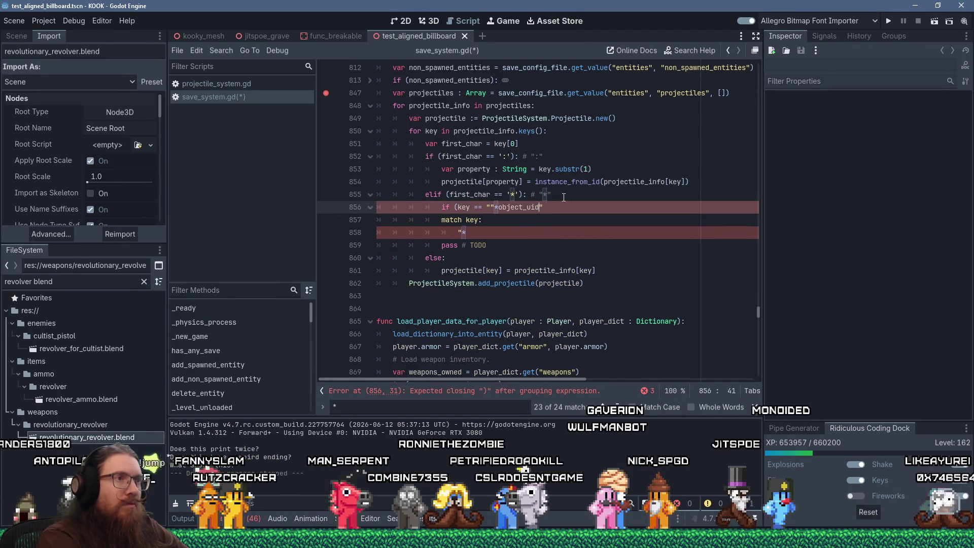
key("Right")
key("Delete")
key("End")
type("):")
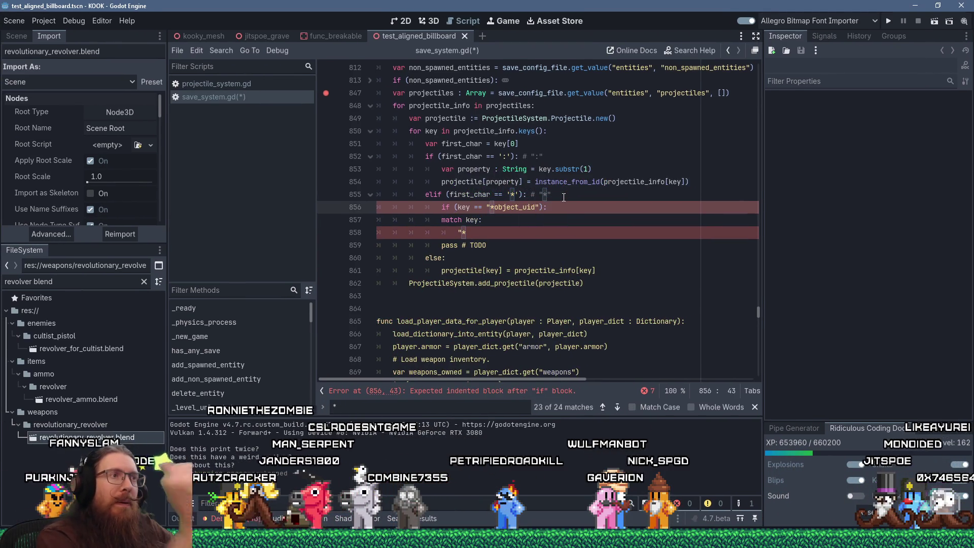
Step: Begin the indented body with 'projectile.object ='
key("Return")
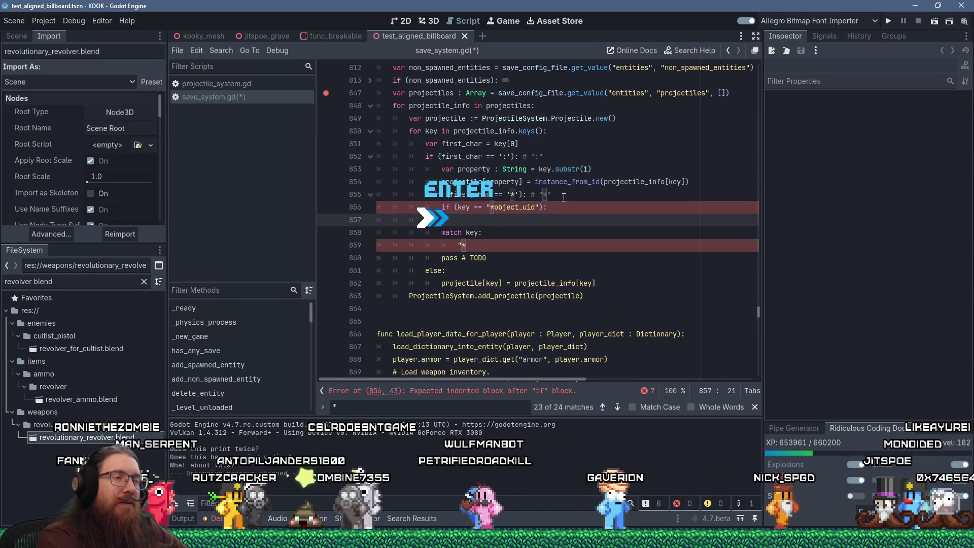
type("projectile")
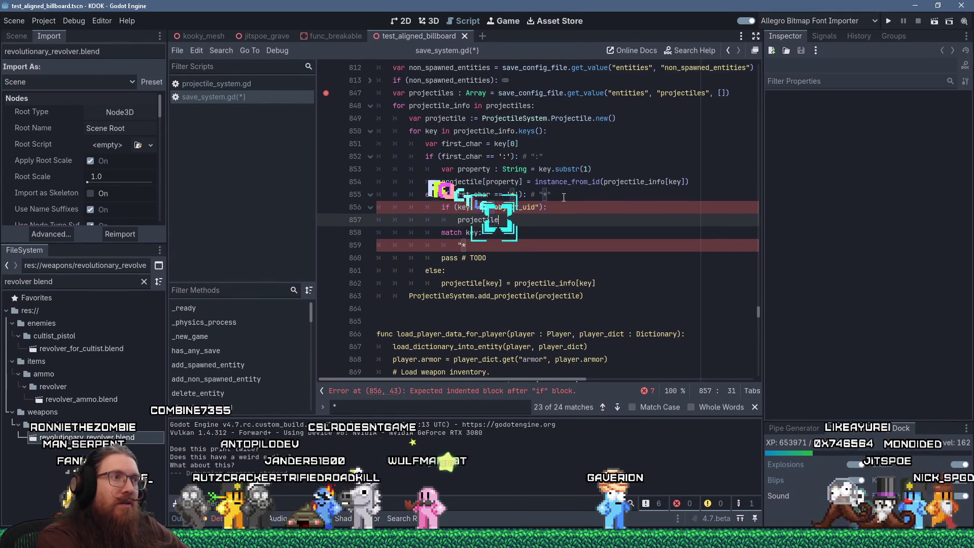
type(".object_")
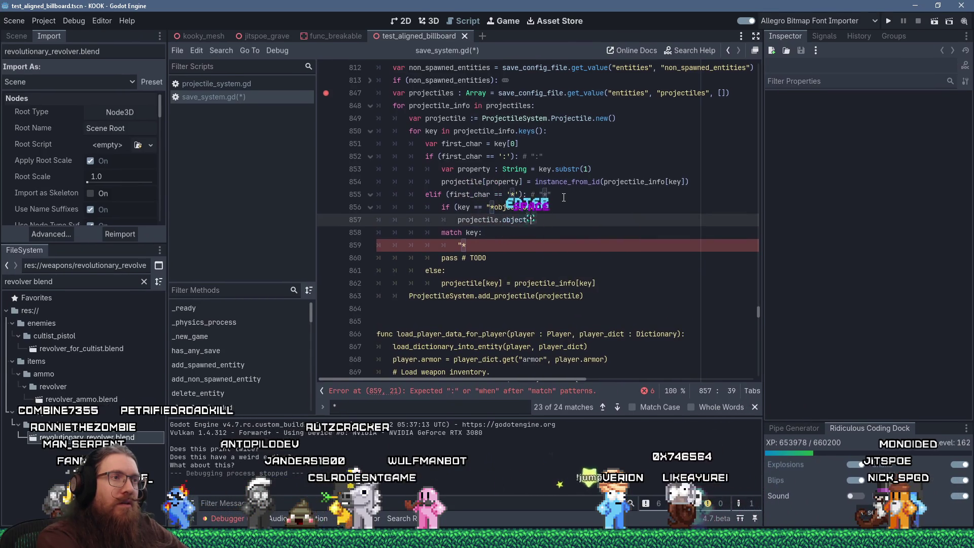
key("BackSpace")
type("=")
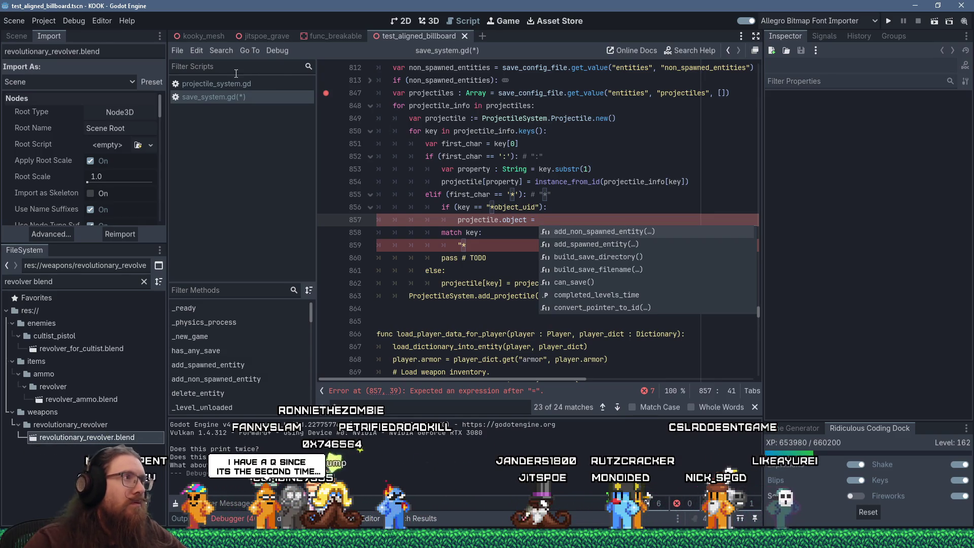
Step: Search projectile_system.gd for 'object', then return to save_system.gd and dismiss autocomplete
left_click(223, 84)
left_click(462, 131)
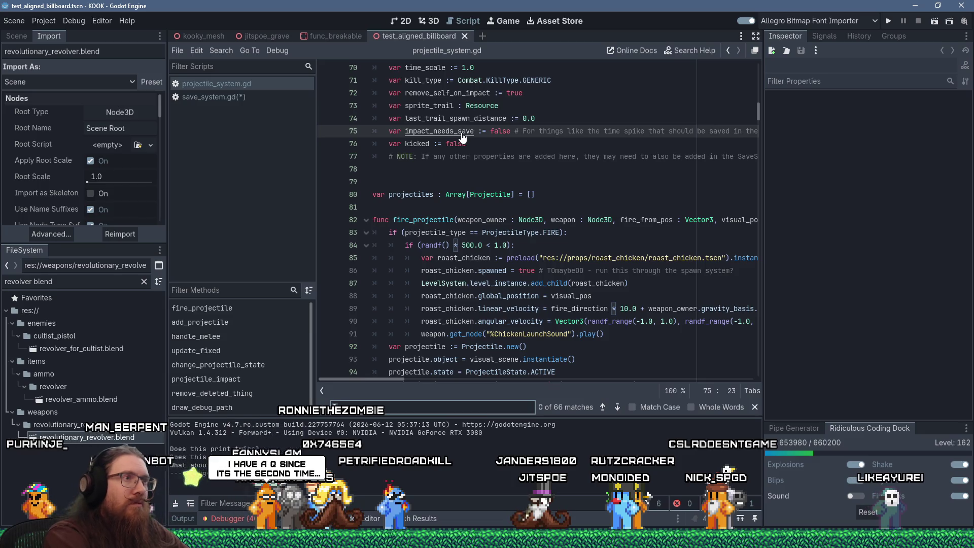
type(".object")
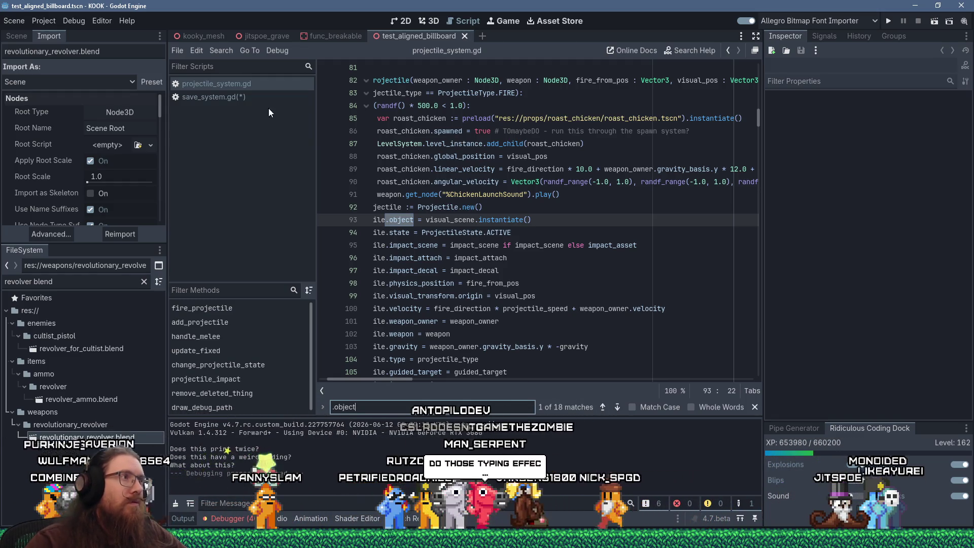
left_click(244, 97)
type("projectile.object = o")
key("Escape")
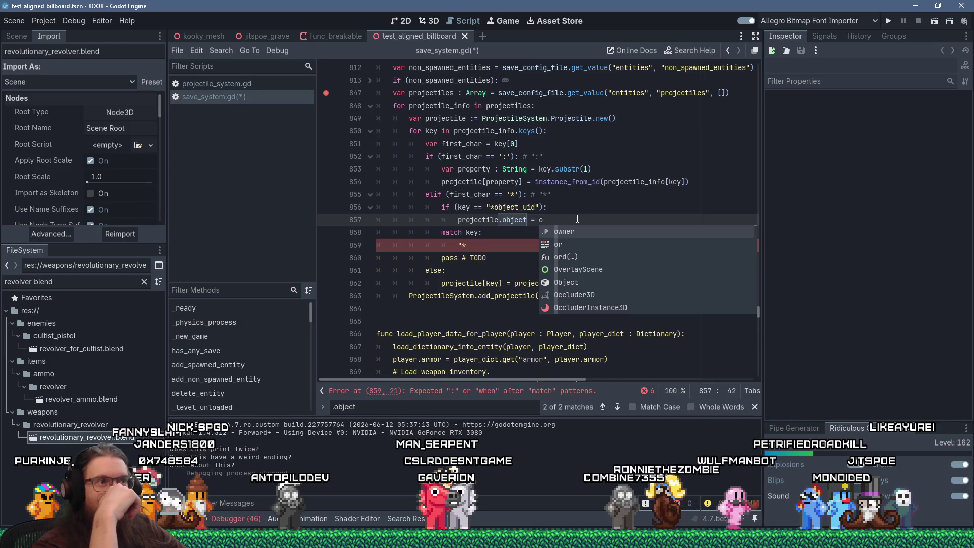
left_click(460, 220)
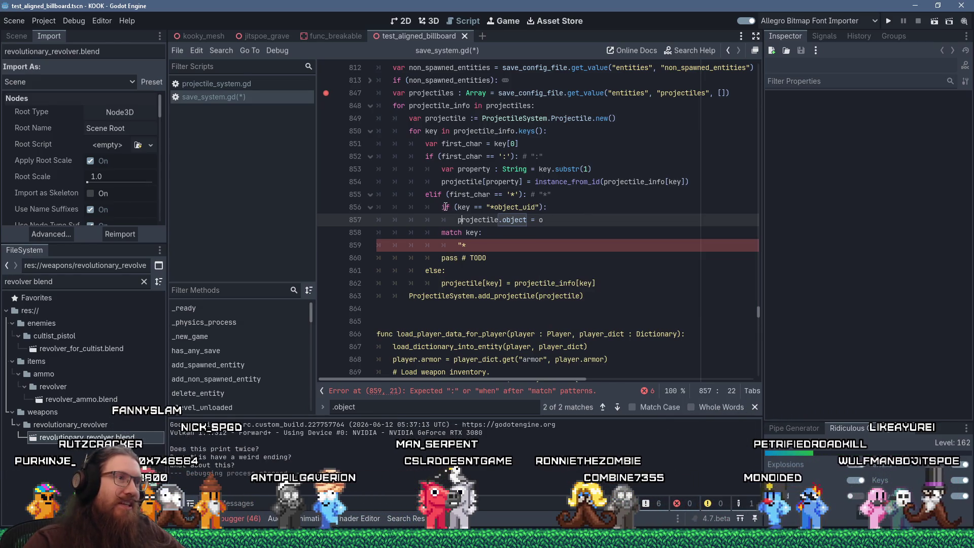
left_click_drag(455, 207, 543, 206)
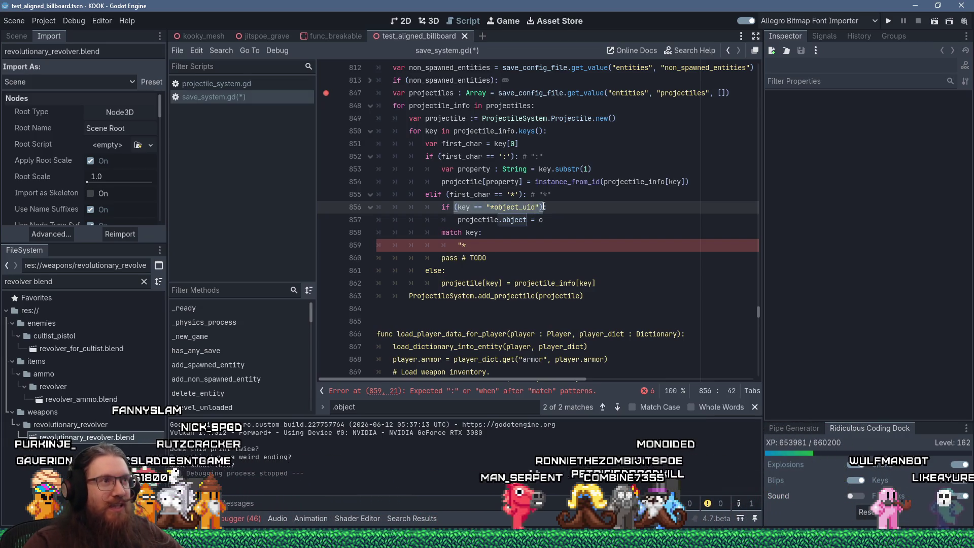
left_click(482, 207)
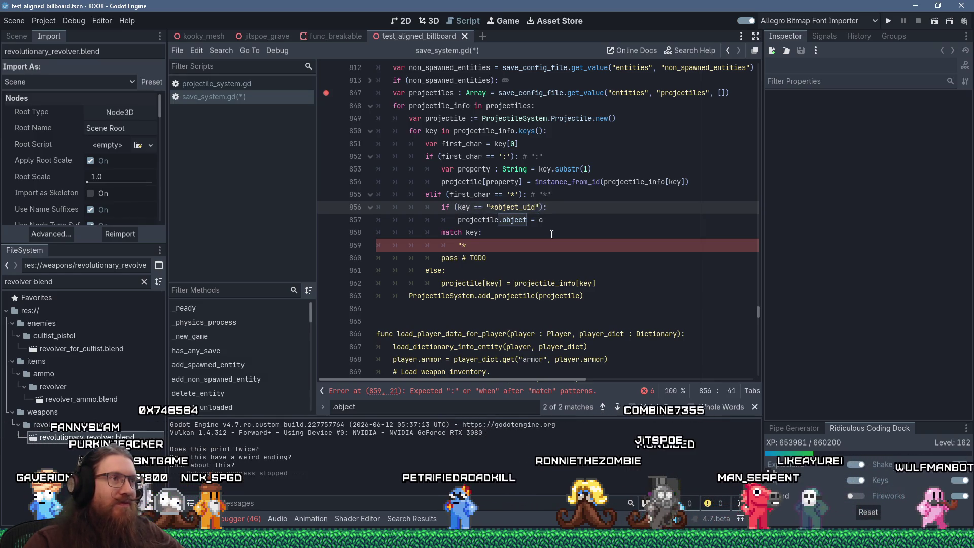
key("Right")
key("Right")
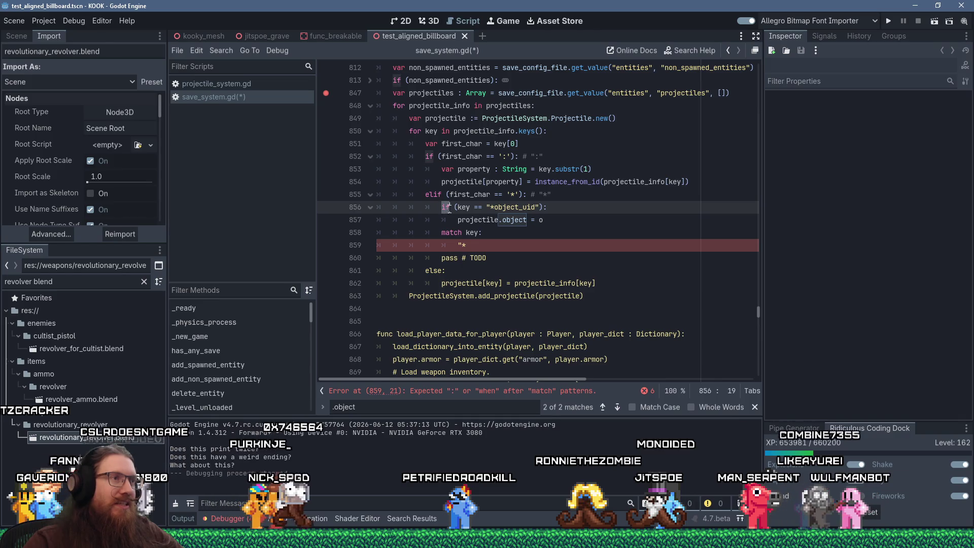
left_click_drag(446, 195, 525, 194)
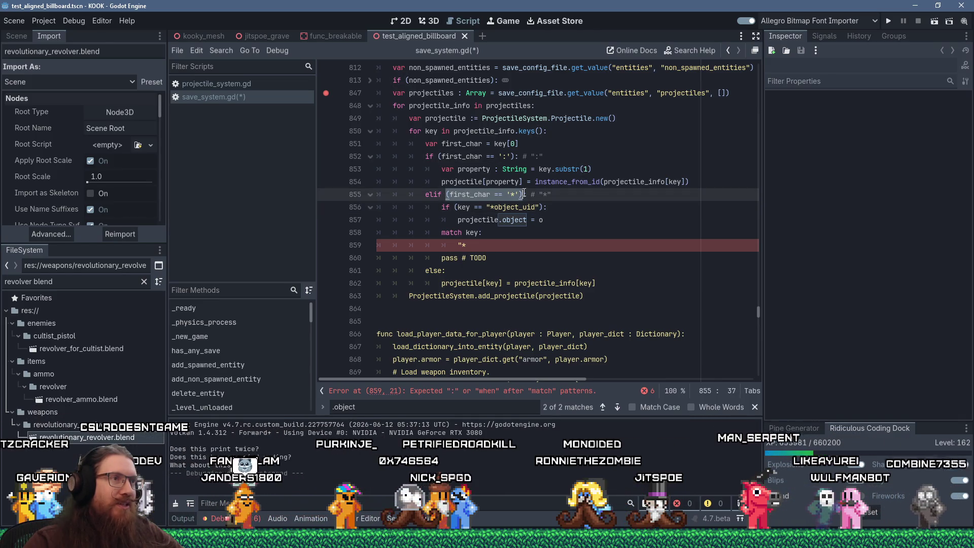
left_click(459, 207)
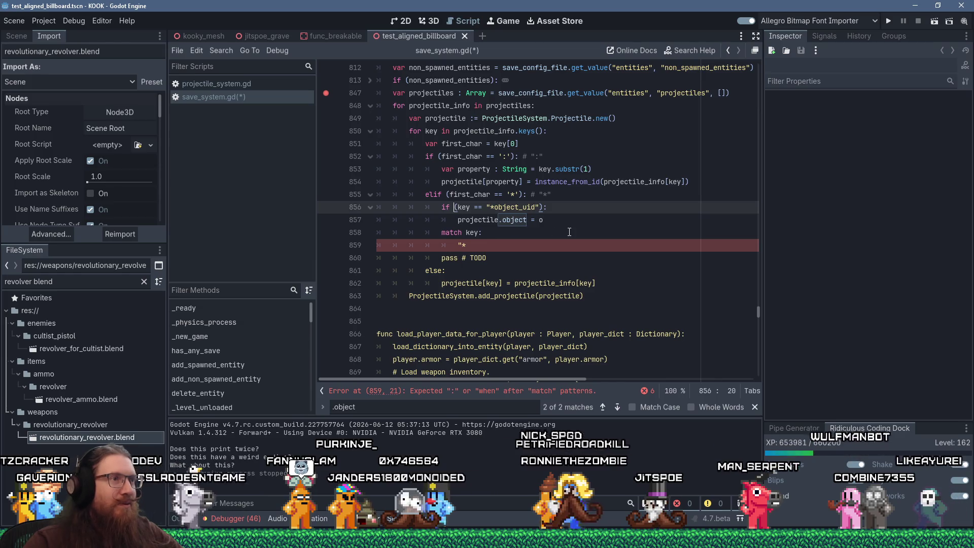
key("BackSpace")
left_click(536, 207)
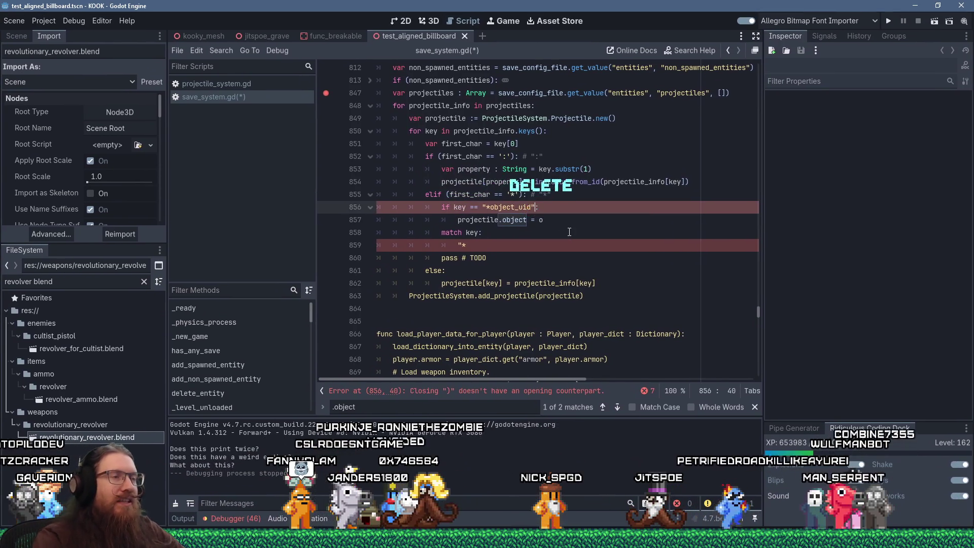
key("Delete")
key("Down")
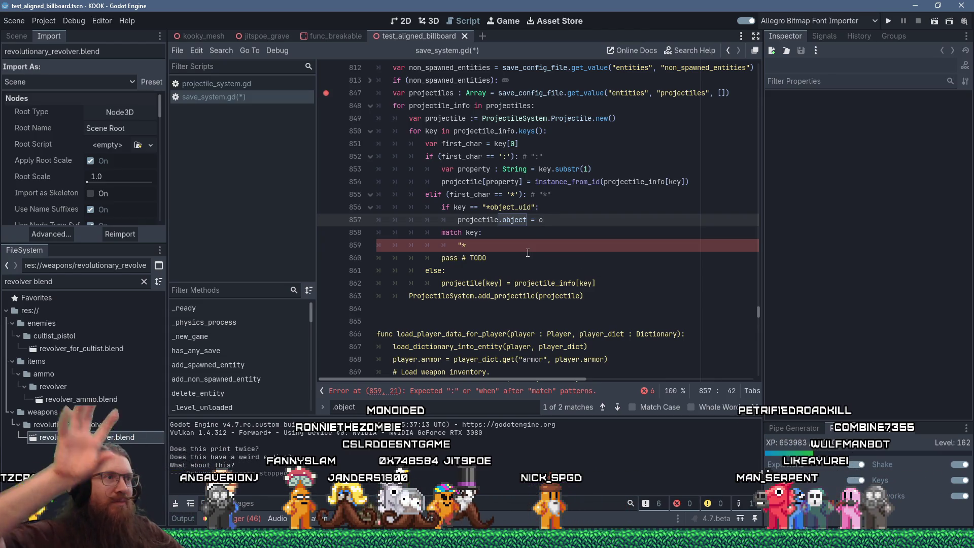
left_click(451, 207)
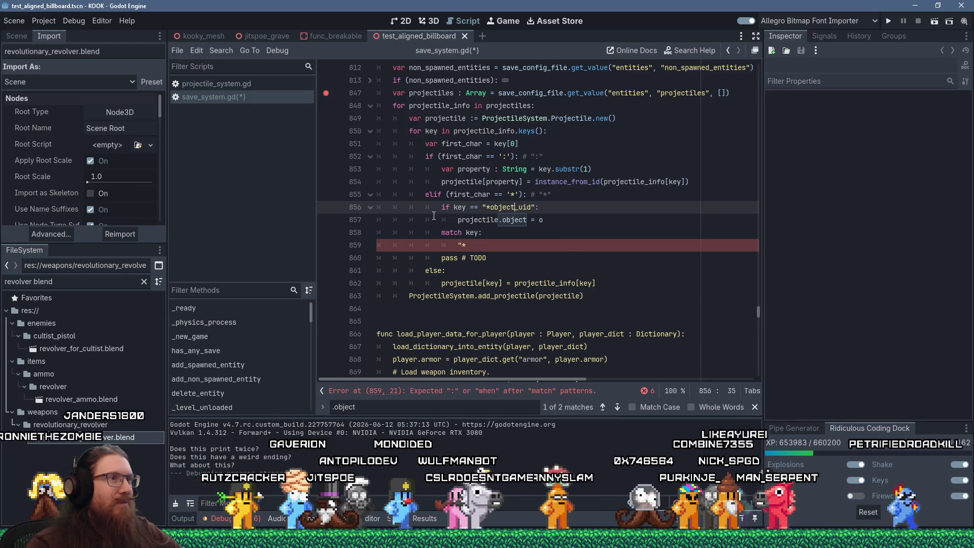
left_click(446, 194)
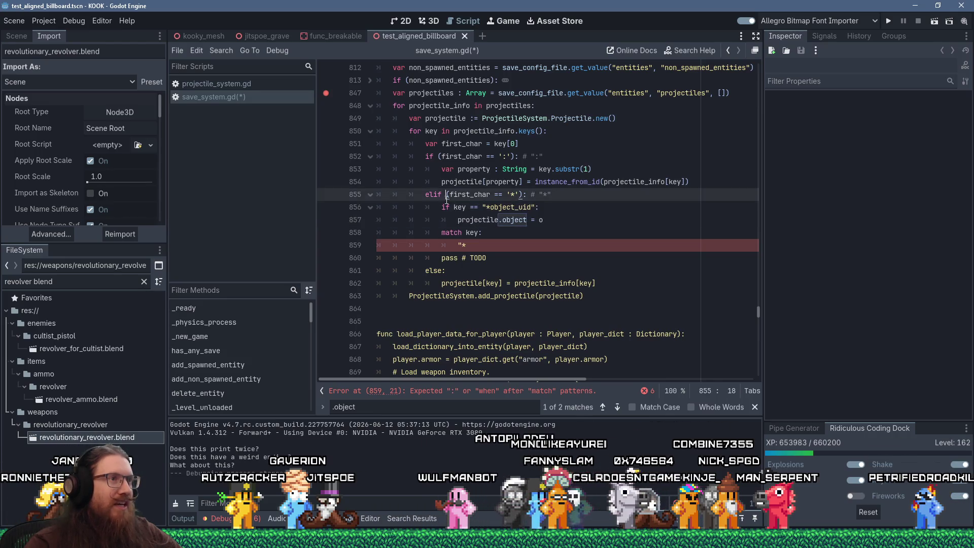
key("Down")
key("Down")
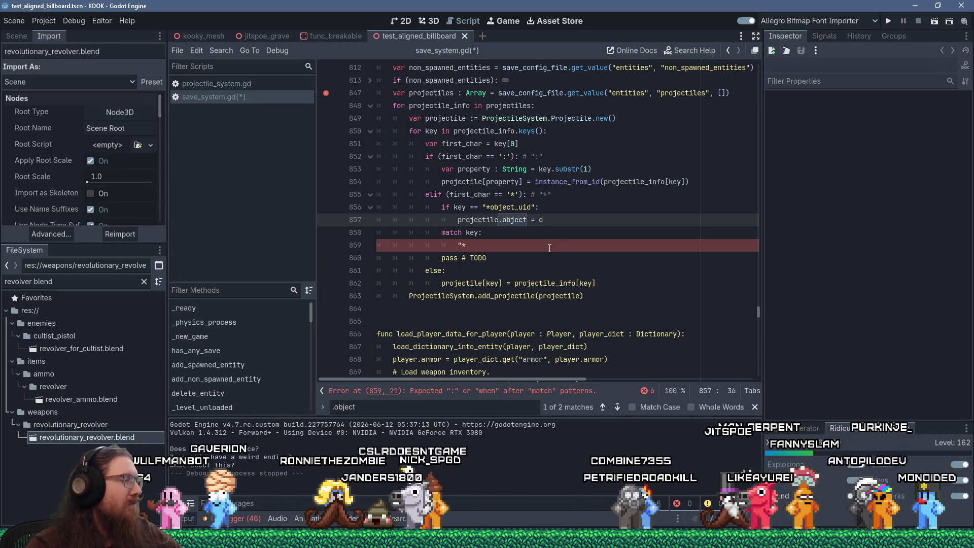
left_click(454, 207)
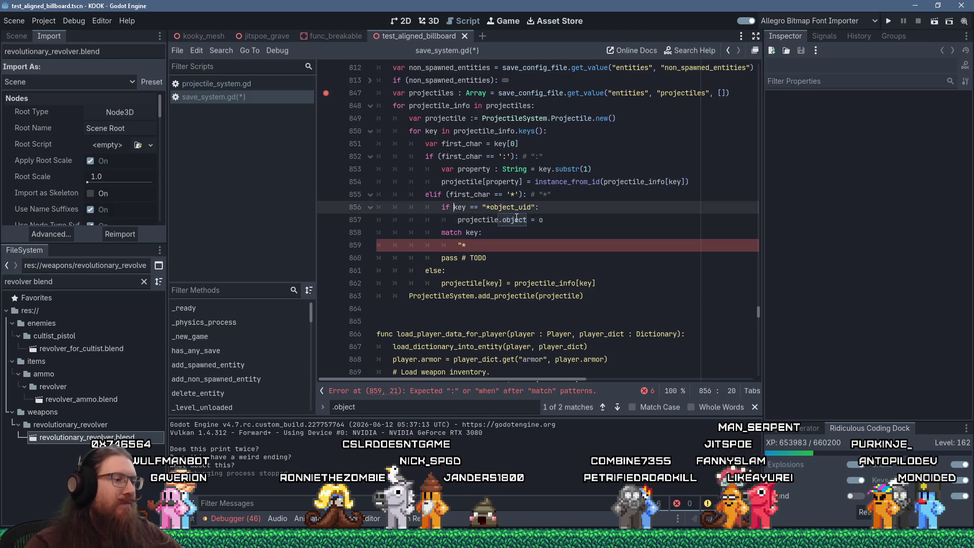
type("(")
key("End")
key("Left")
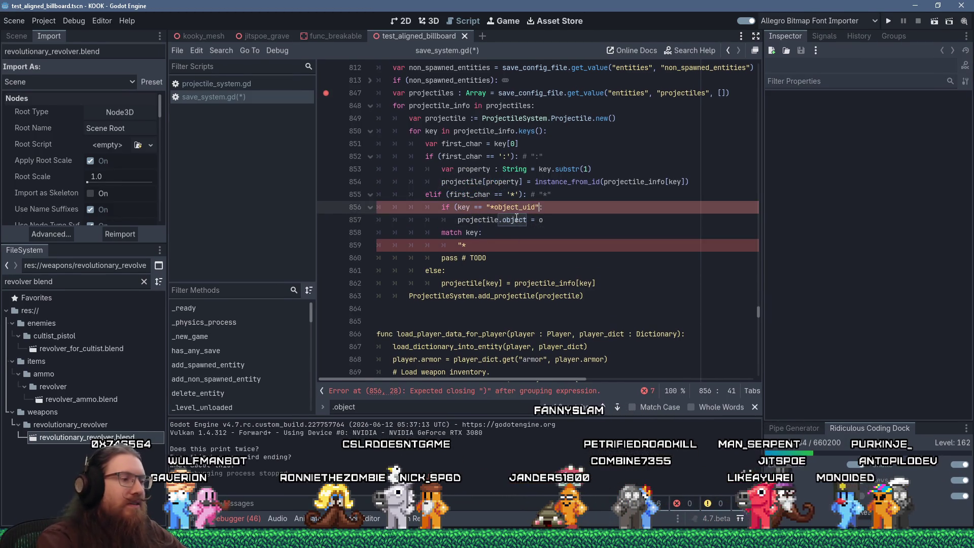
type(")")
left_click(635, 270)
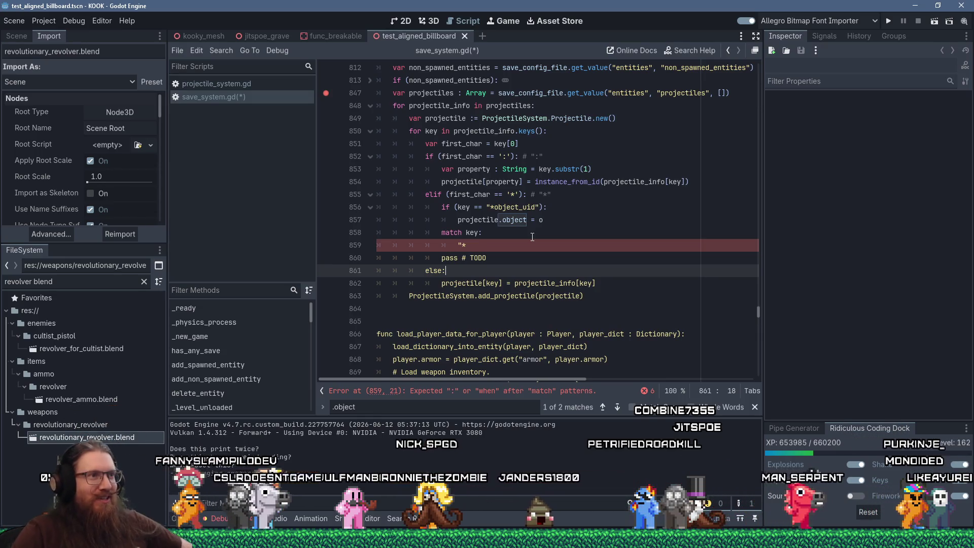
left_click(457, 247)
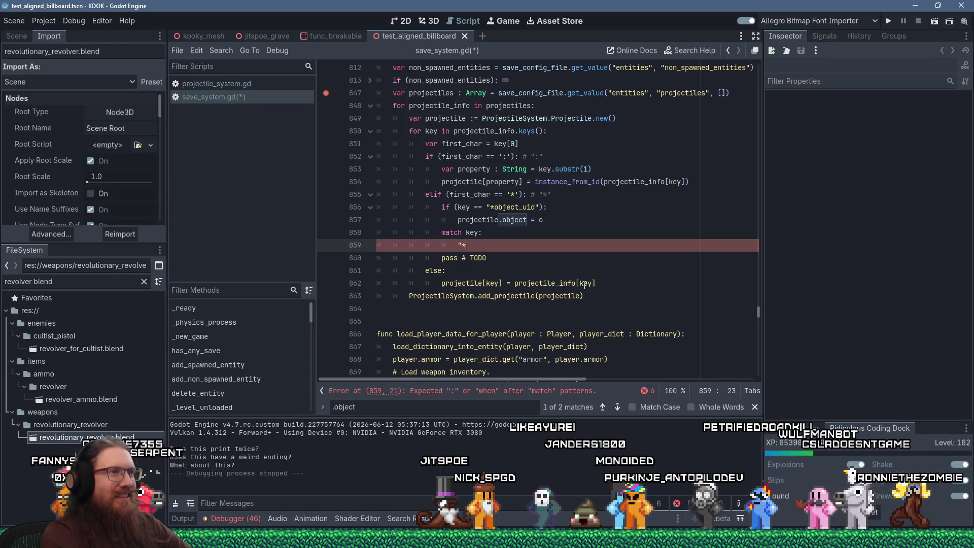
Step: Delete the unfinished match lines and complete line 857 as load(projectile_info[key]).instantiate()
key("Up")
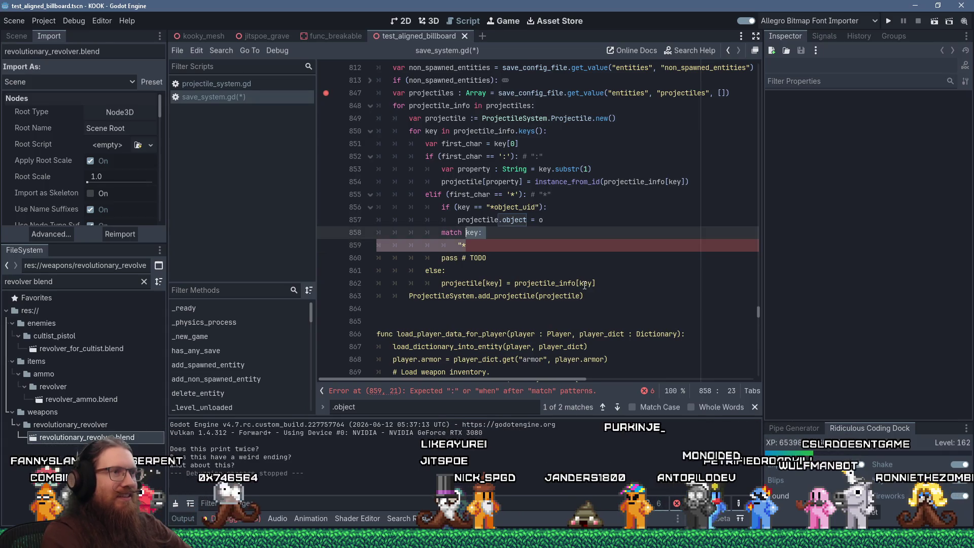
key("Delete")
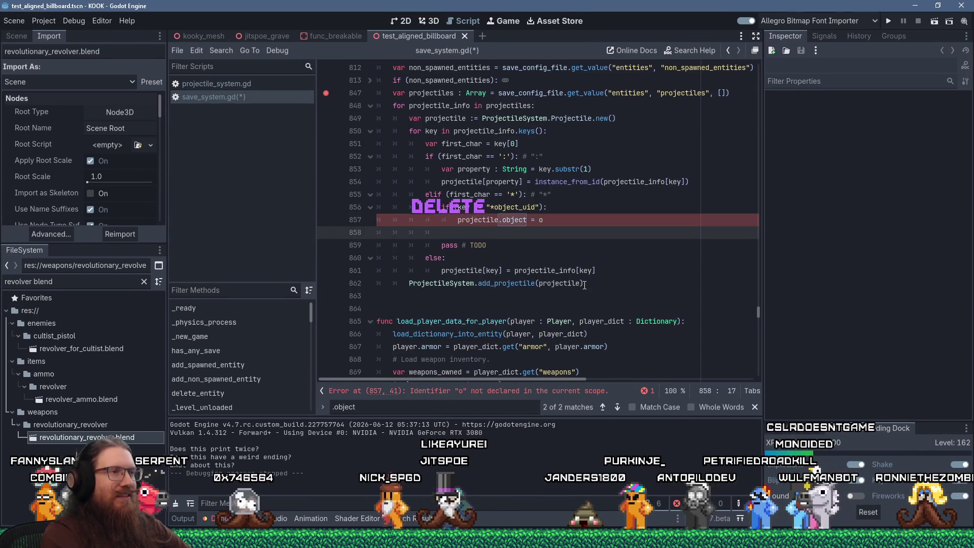
key("Up")
key("End")
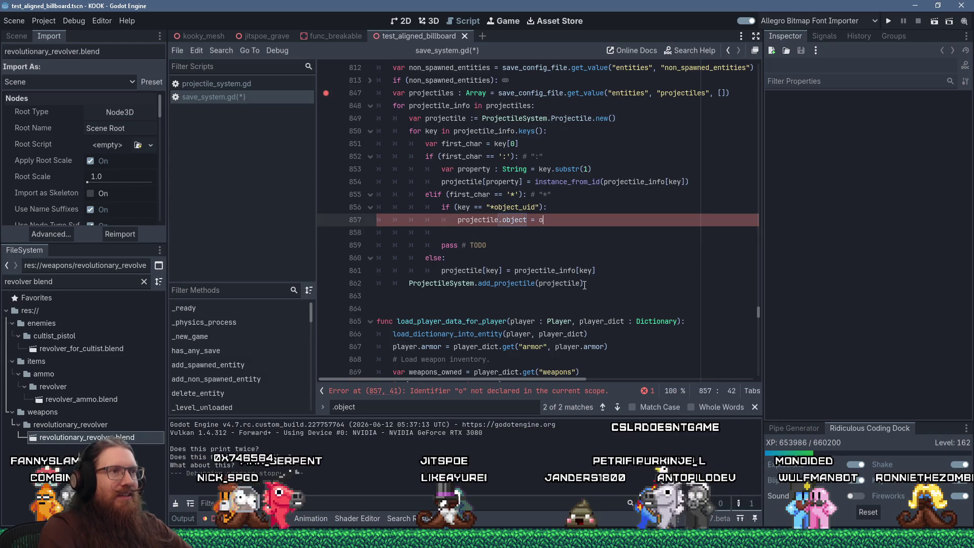
key("Left")
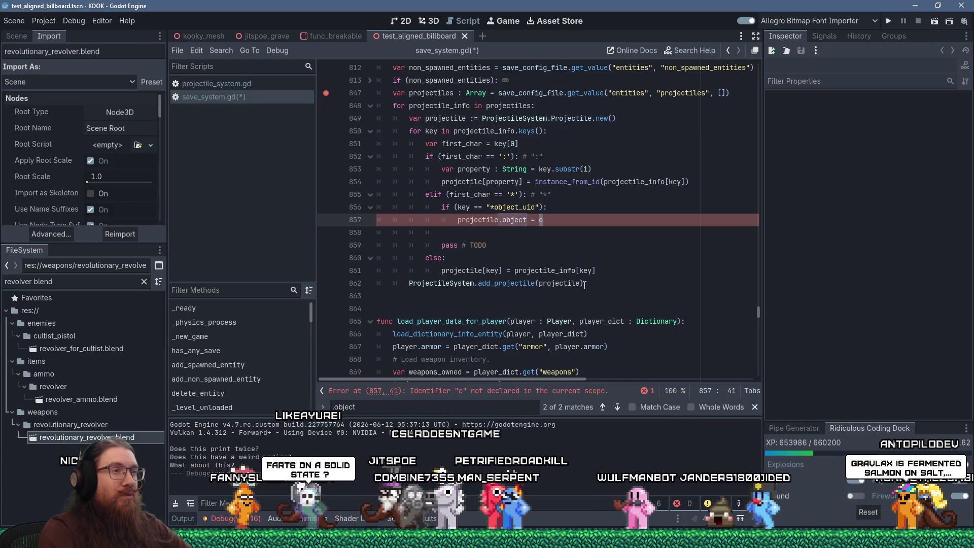
key("Delete")
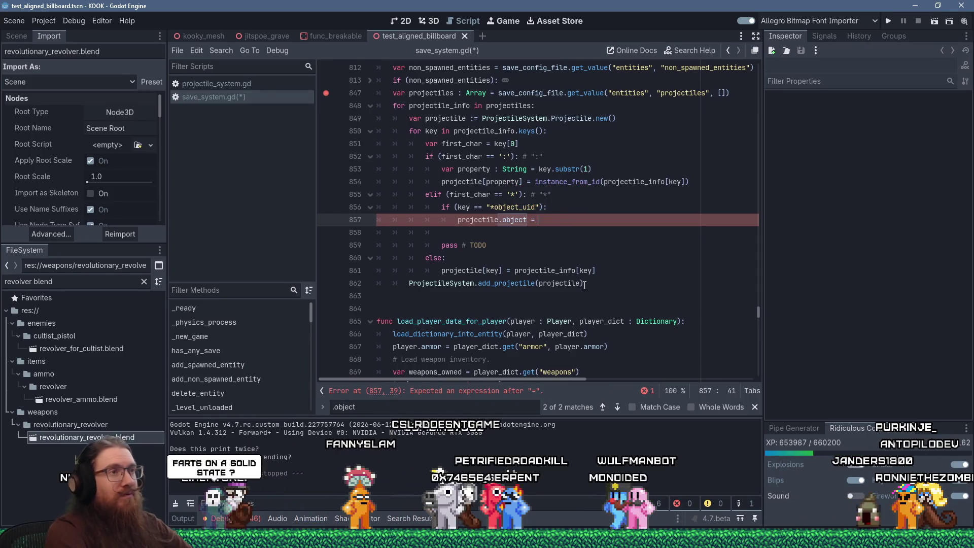
type("load(")
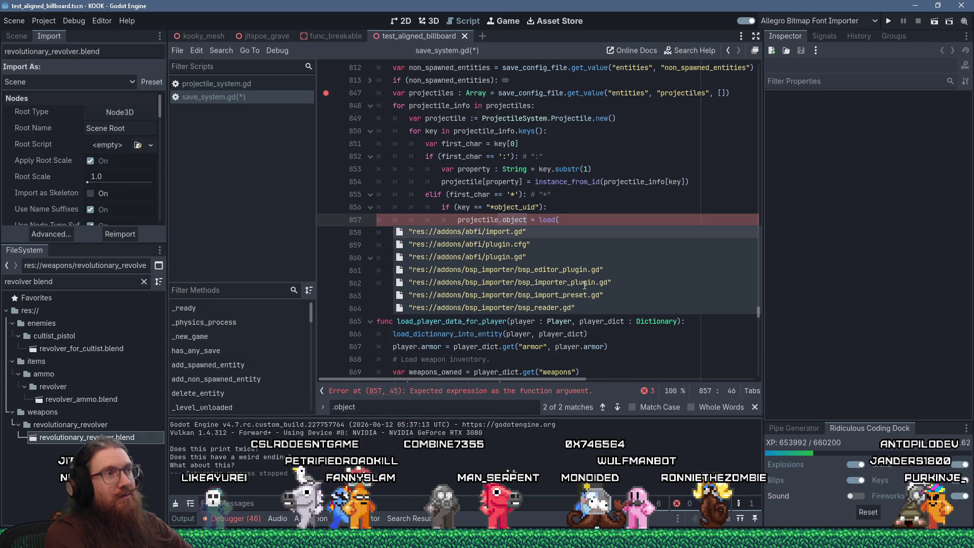
type("projectile_info[")
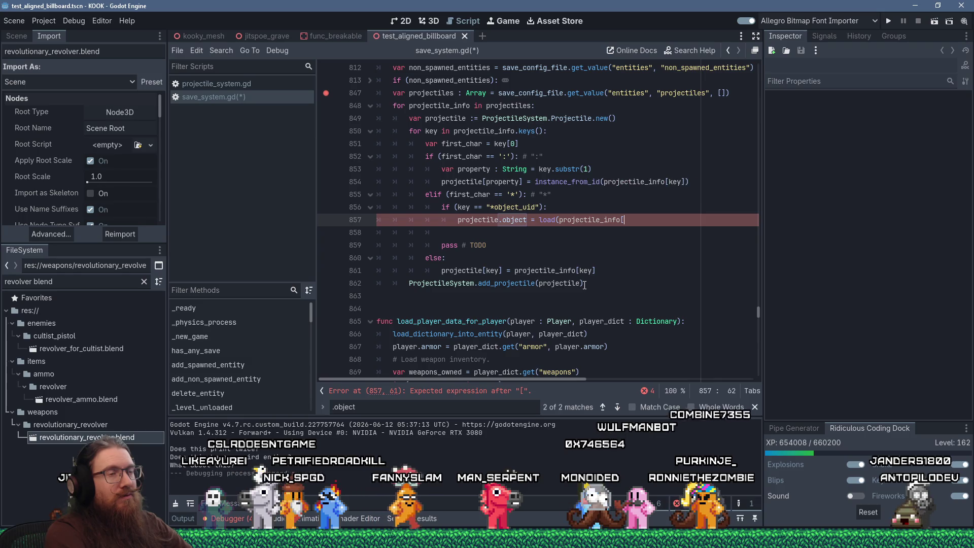
type("key")
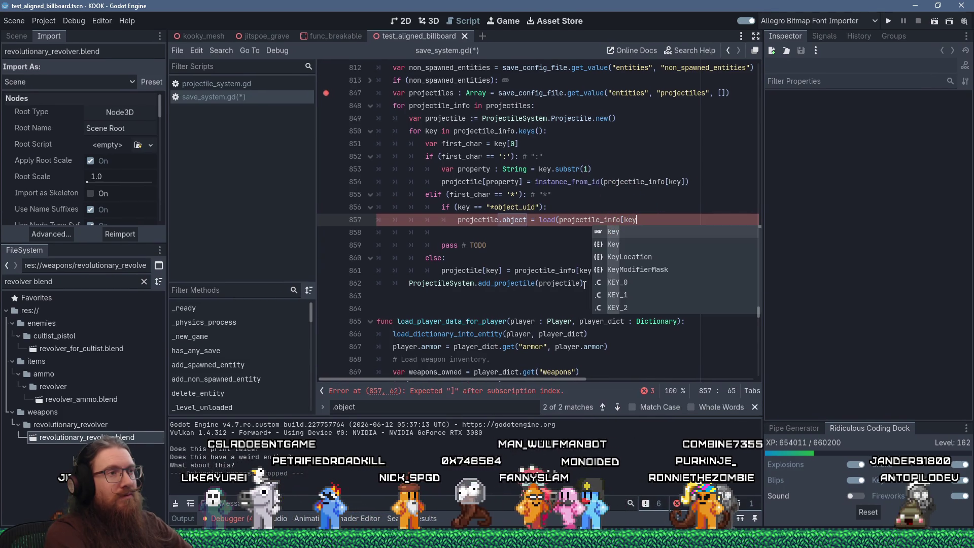
type("])")
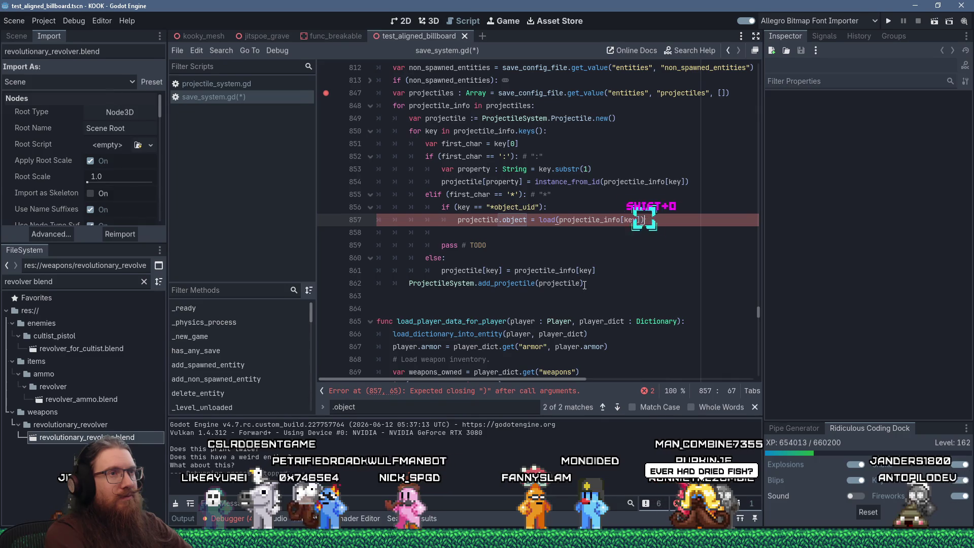
type(".instantiat")
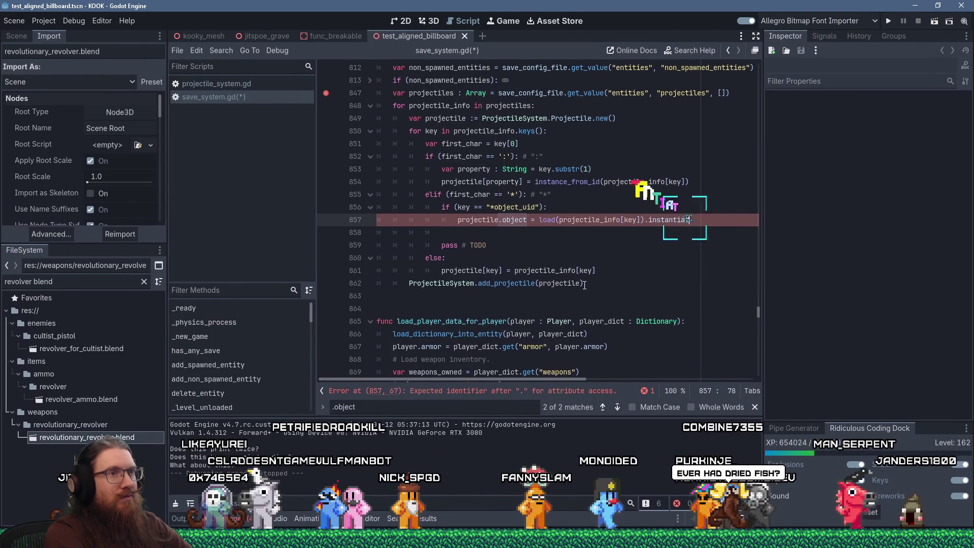
type("e()")
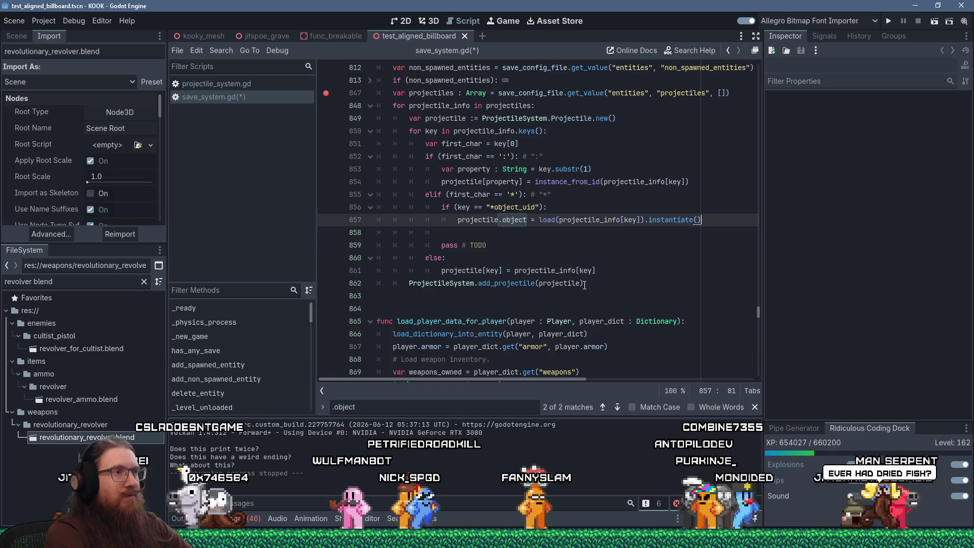
key("shift+Down")
key("shift+Down")
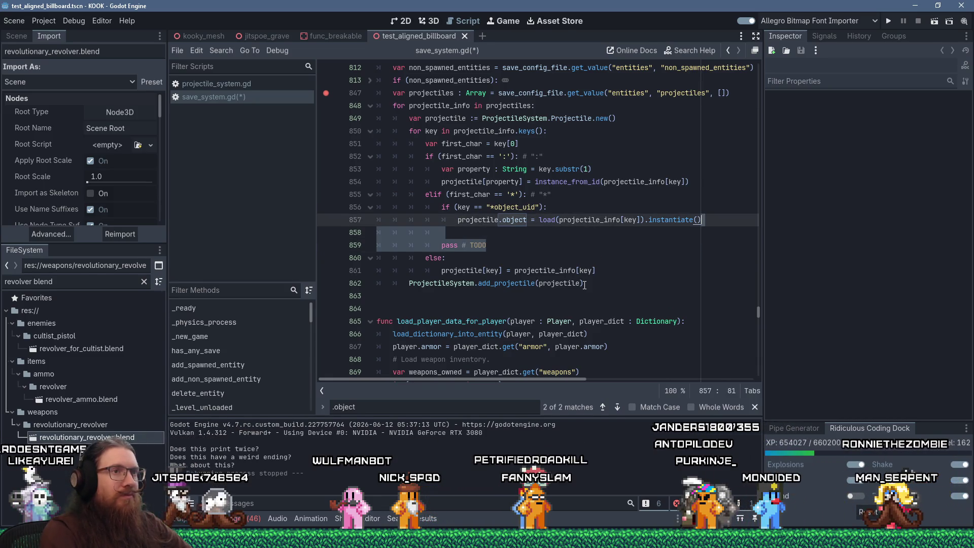
Step: Delete the selected pass # TODO lines and save save_system.gd
key("Delete")
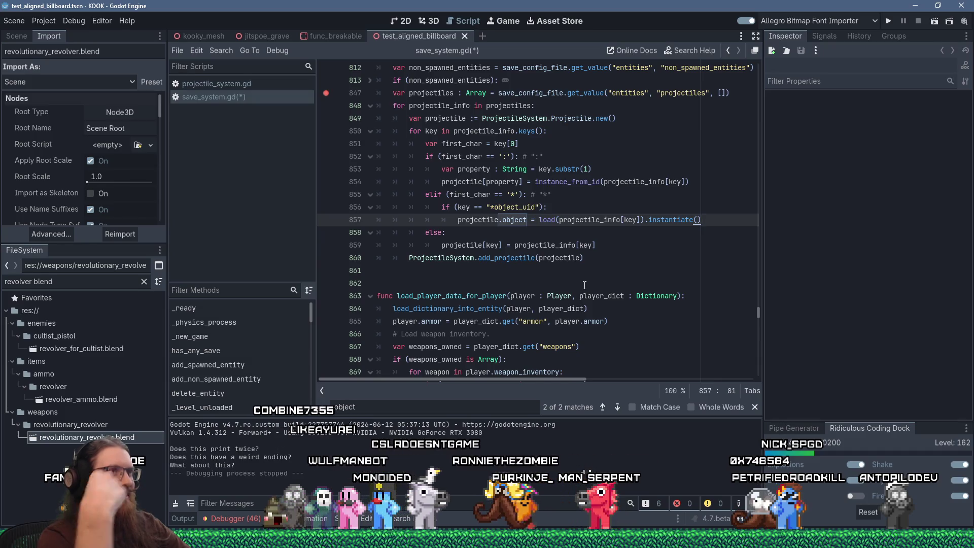
key("ctrl+s")
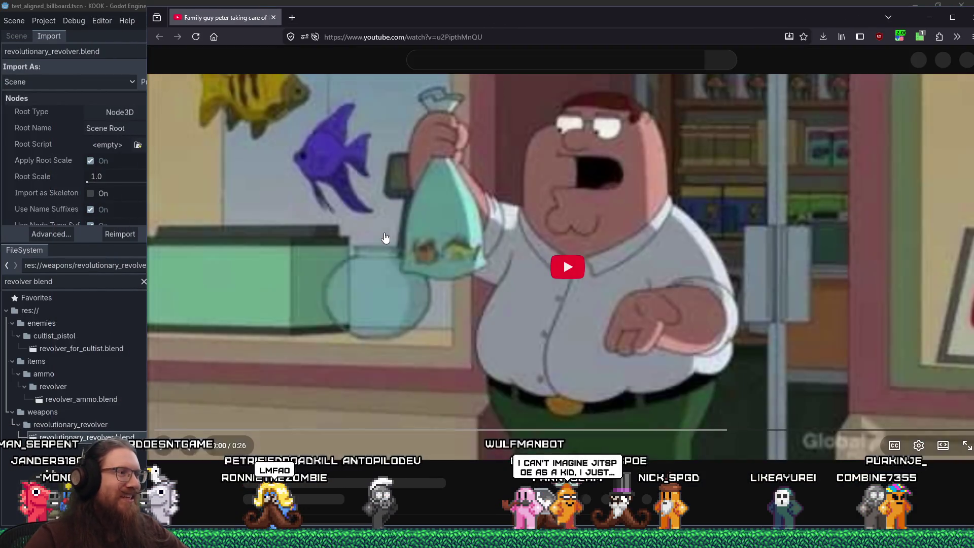
Step: Play the fish-care cartoon clip, check the speed extension, then return to Godot
left_click(564, 258)
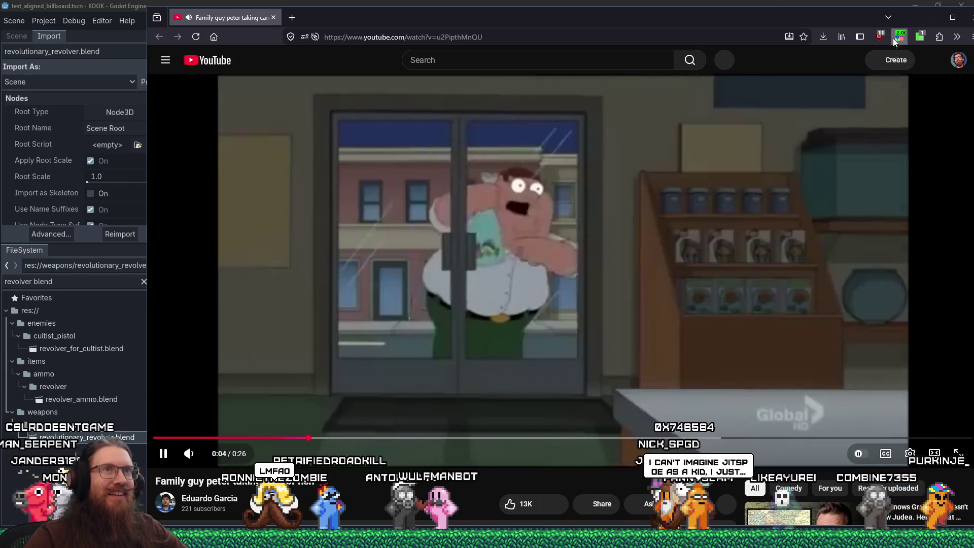
left_click(900, 36)
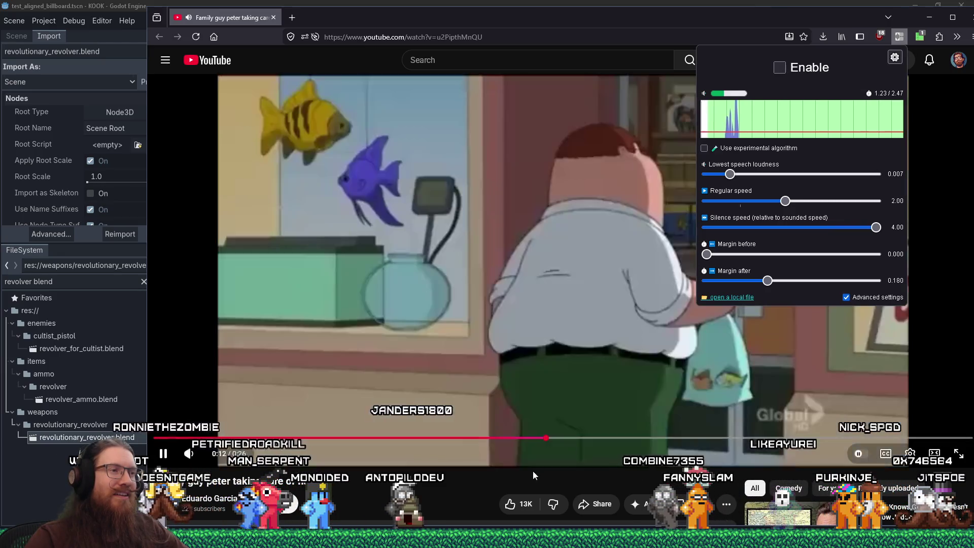
left_click(465, 482)
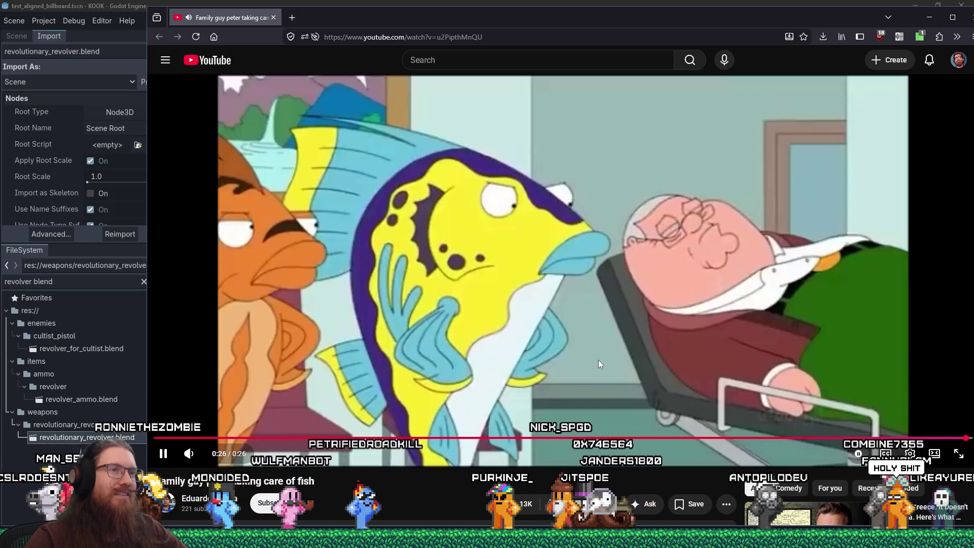
key("alt+Tab")
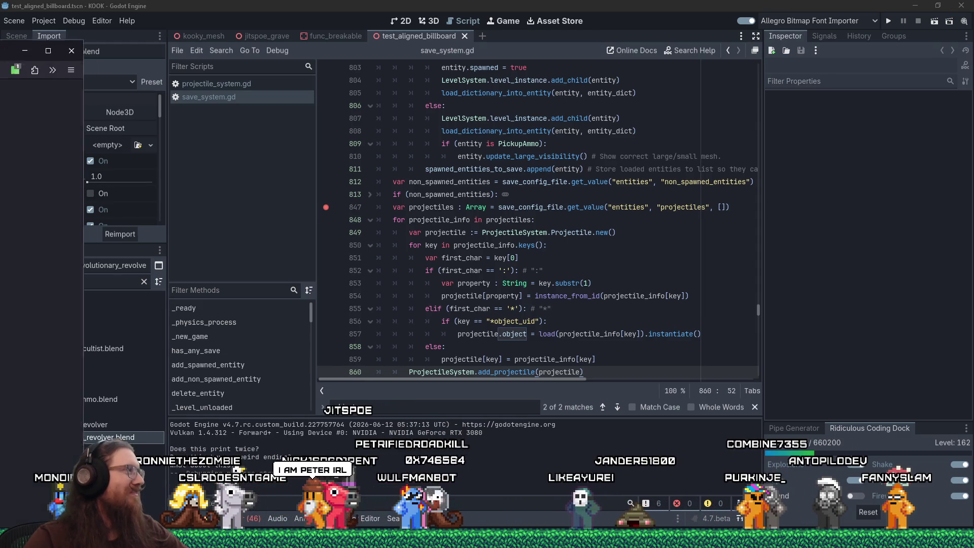
Step: Bring the Firefox window with the dried snoek image result forward and position it over Godot
key("alt+Tab")
left_click_drag(483, 74, 651, 56)
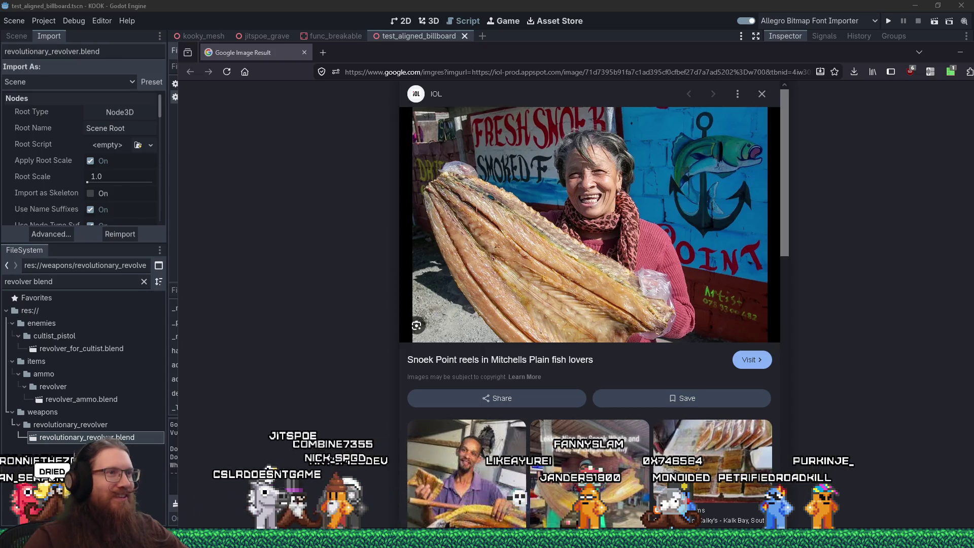
Step: Scroll through the related dried snoek photos, then leave the browser and return to Godot
scroll(594, 261, "down", 4)
scroll(659, 264, "up", 4)
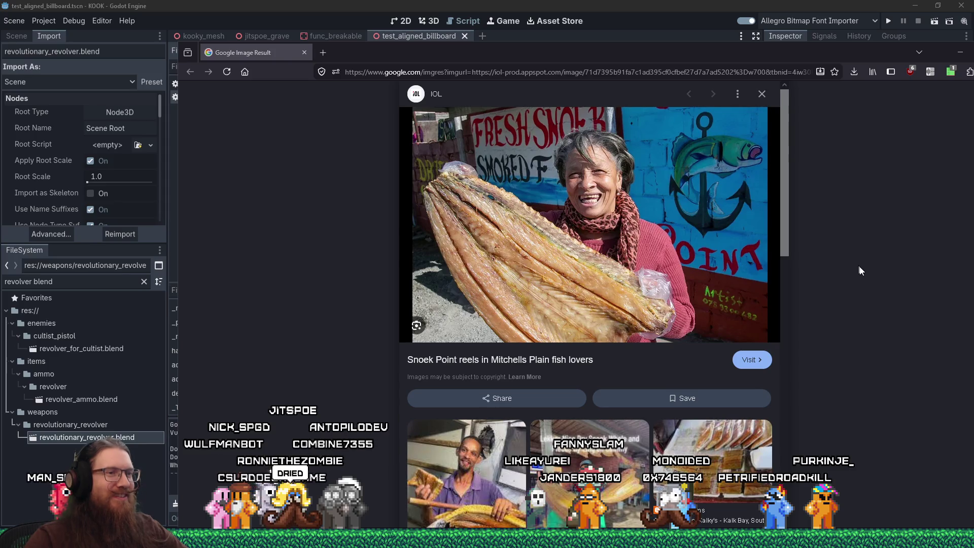
scroll(558, 263, "down", 8)
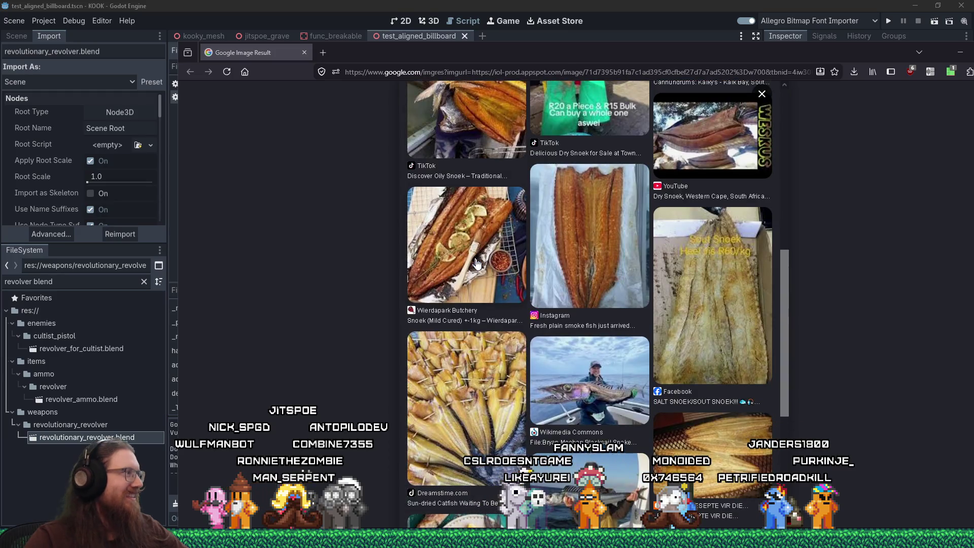
scroll(477, 263, "up", 5)
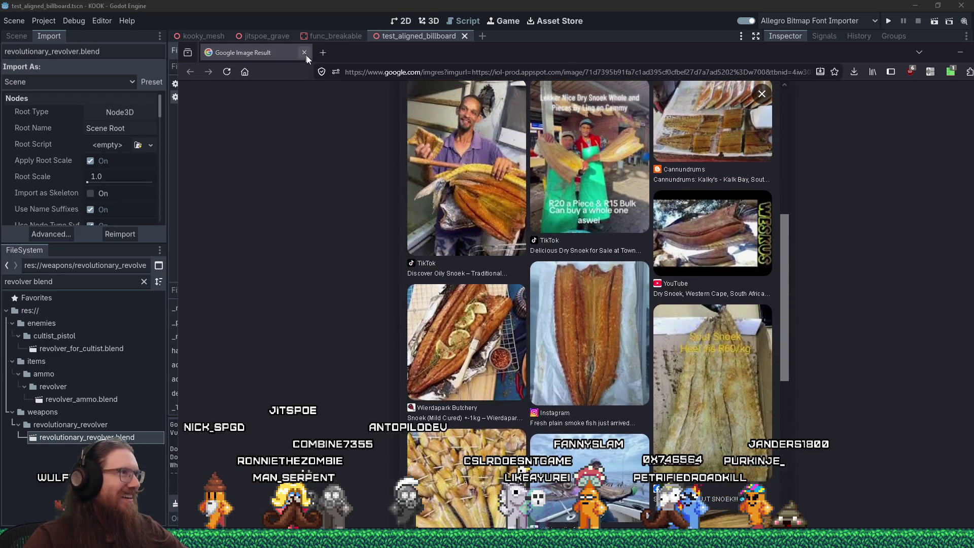
key("alt+Tab")
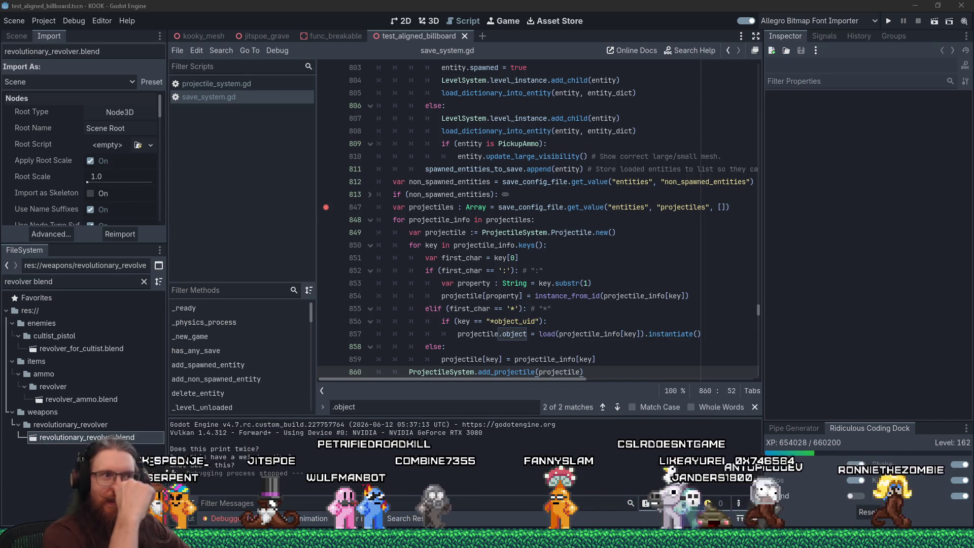
left_click(888, 21)
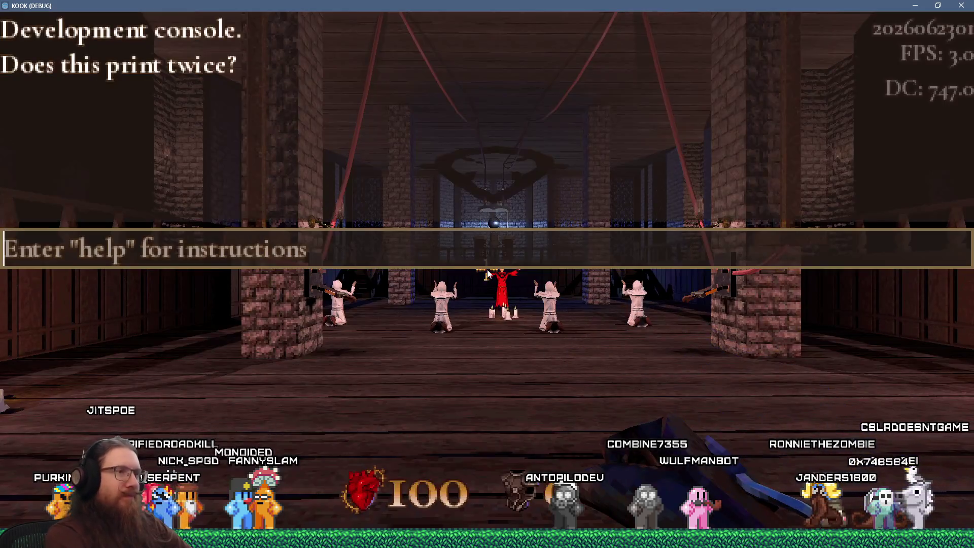
Step: Enter the 'load projtile' console command so KOOK halts at the line 847 breakpoint
type("load proj")
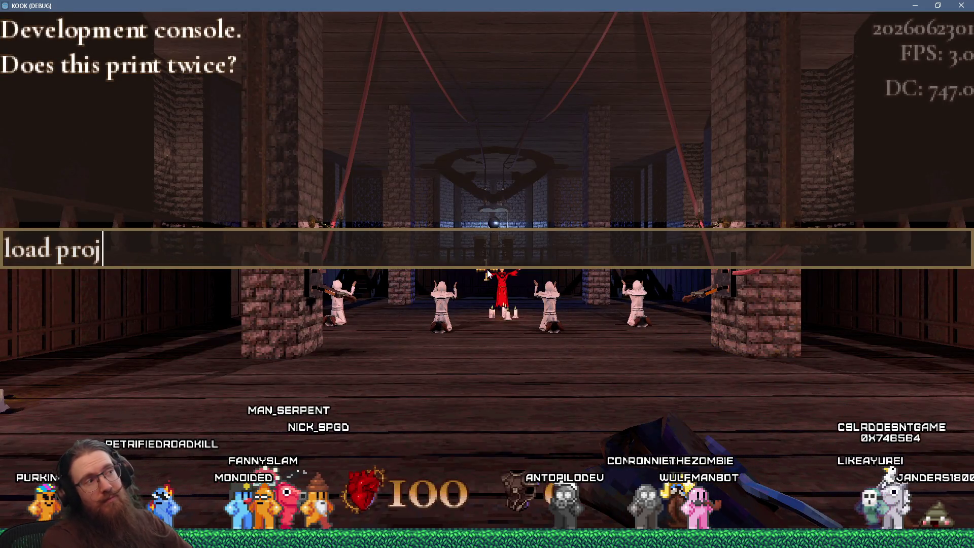
type("tile")
key("Return")
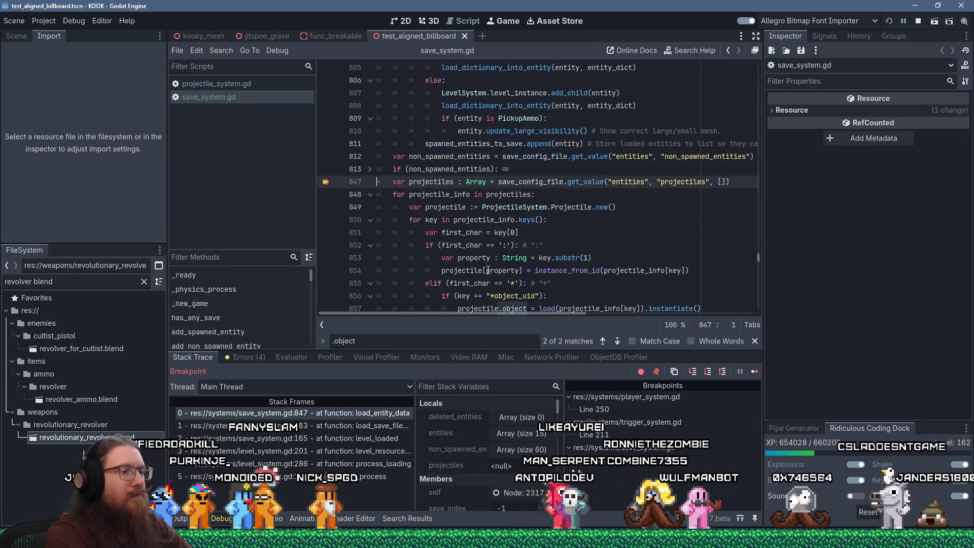
Step: Step through the projectile loop with F10 until the load() call throws its int-to-String error
key("F10")
key("F10")
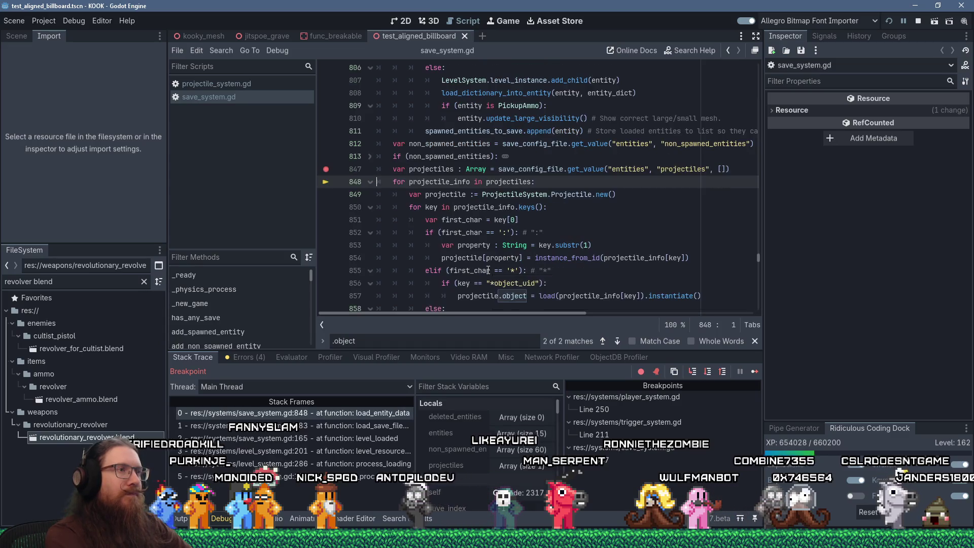
key("F10")
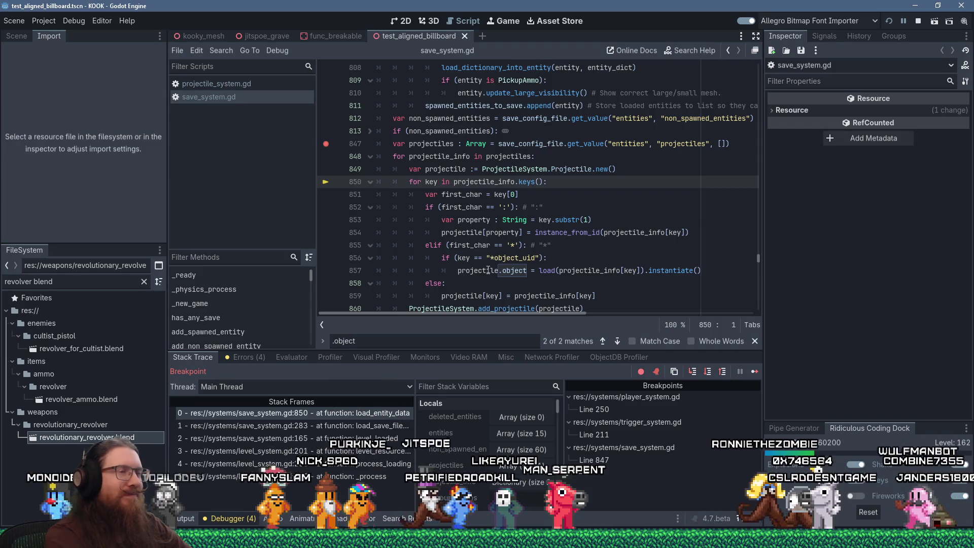
key("F10")
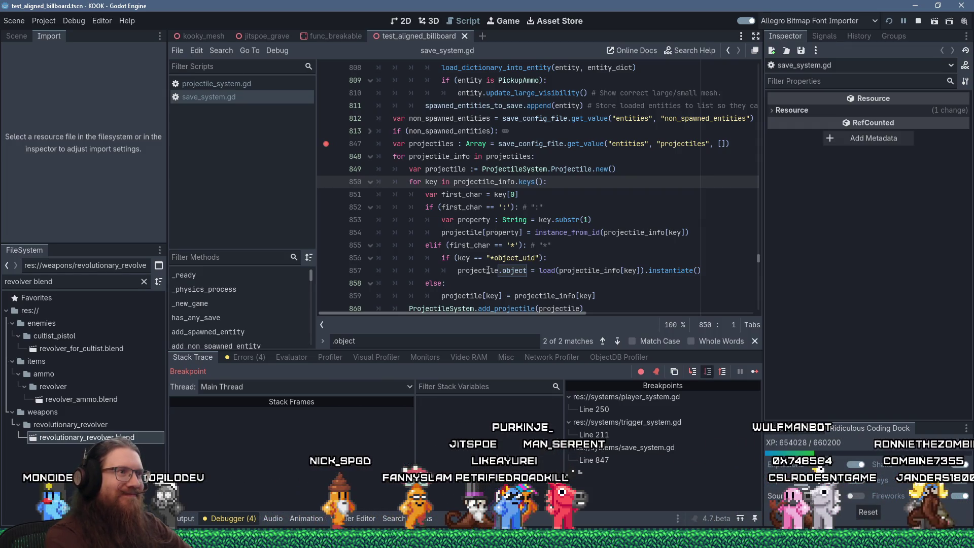
mouse_move(488, 270)
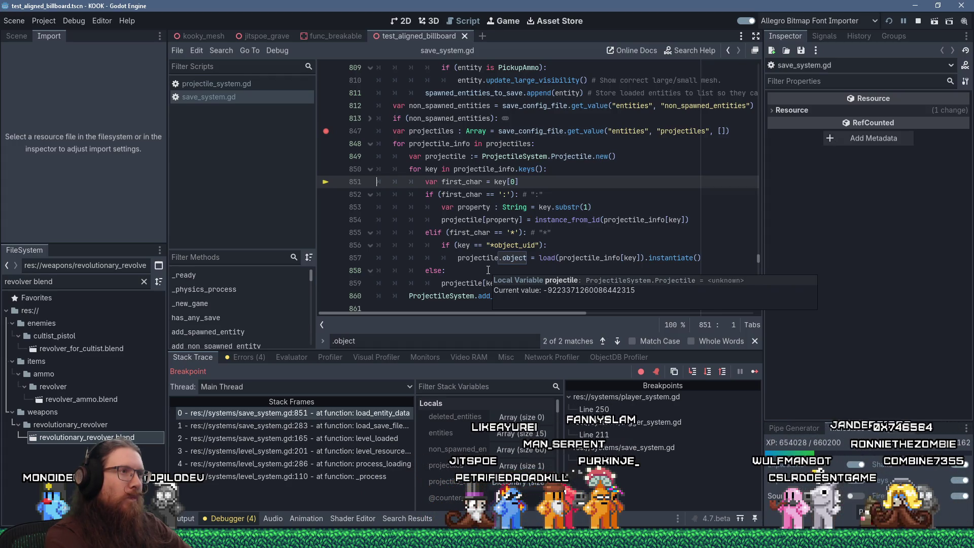
key("F10")
key("F10")
key("F10")
key("F10")
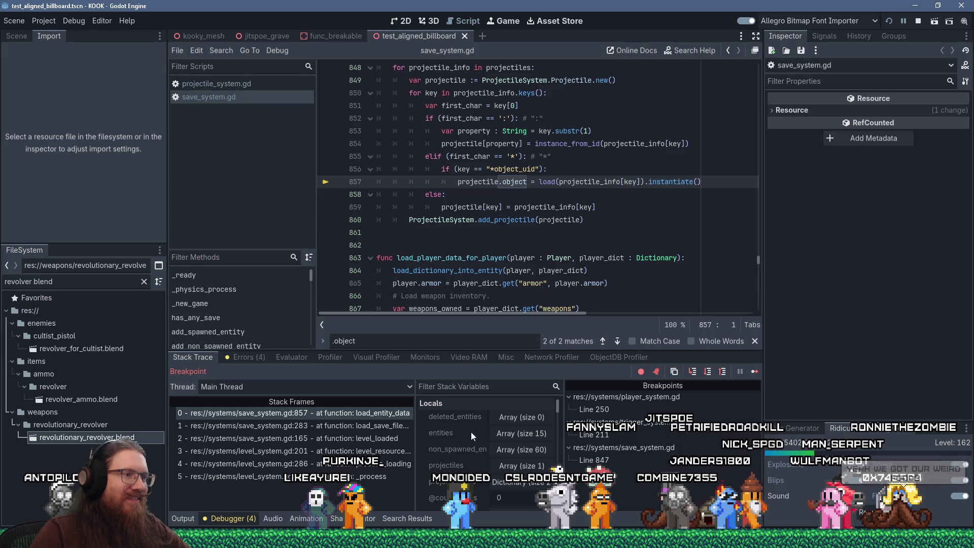
scroll(476, 441, "down", 3)
left_click(513, 488)
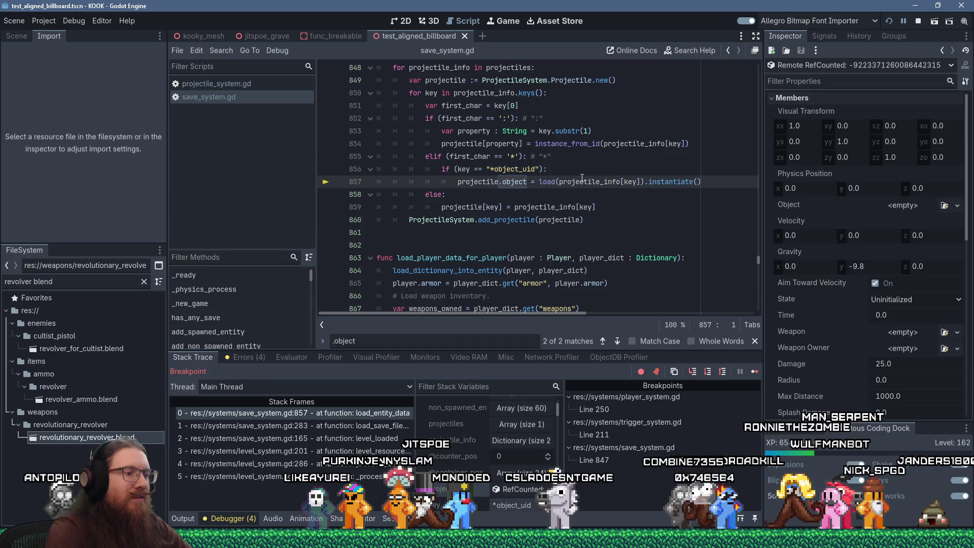
key("F10")
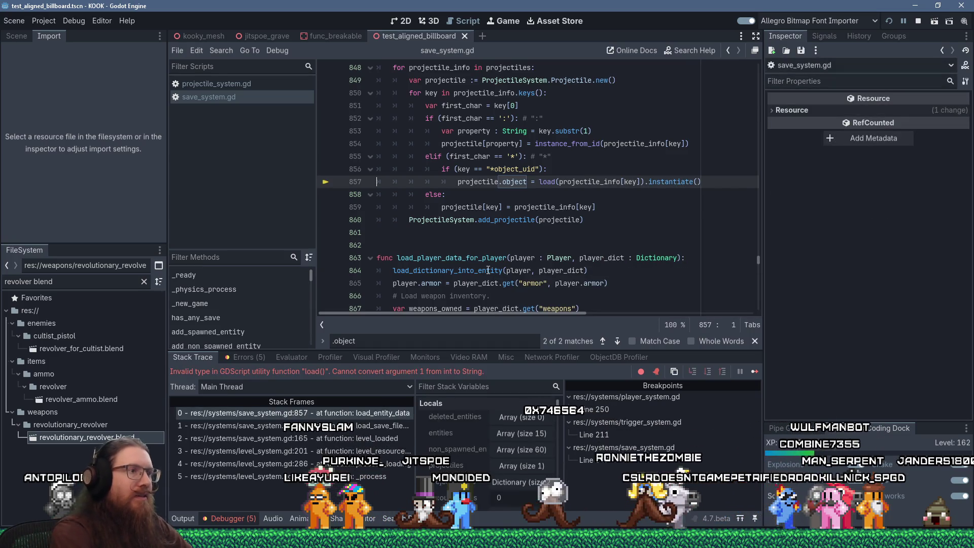
Step: Inspect projectile_info's live value on line 857, then scroll back to the top of save_system.gd
left_click(454, 258)
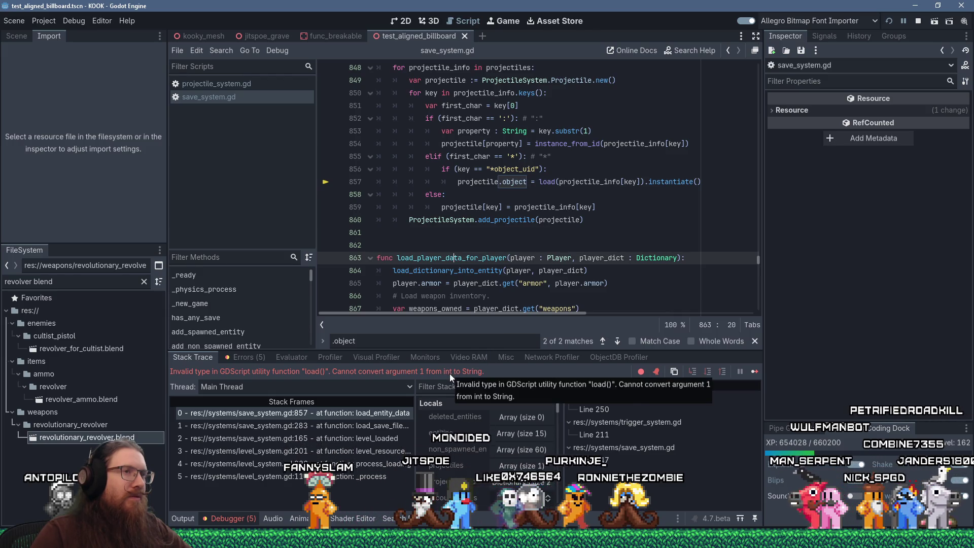
double_click(572, 183)
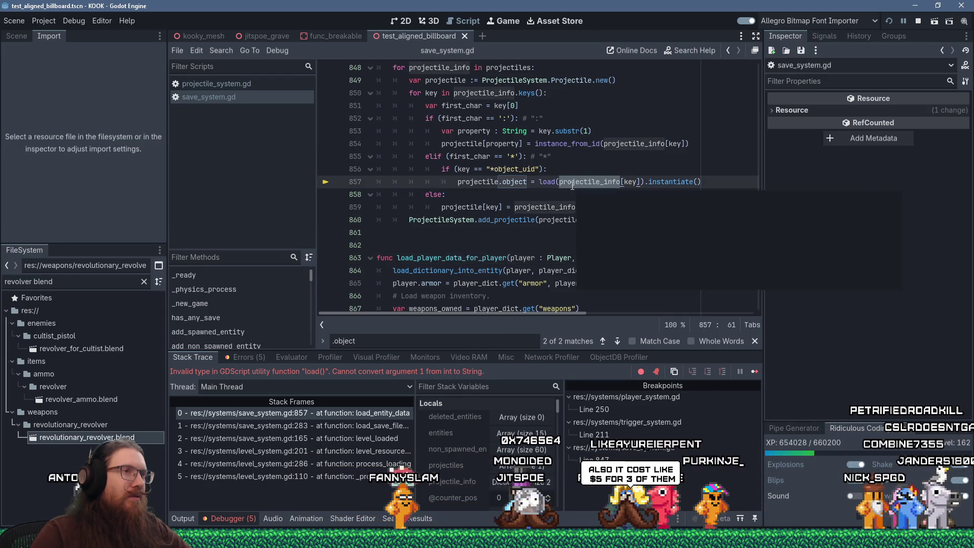
mouse_move(572, 186)
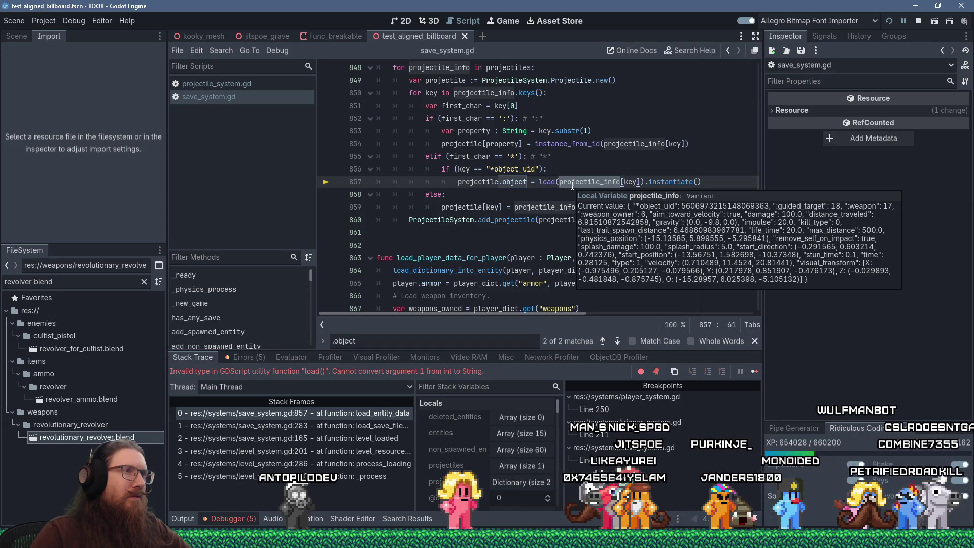
scroll(645, 229, "up", 3)
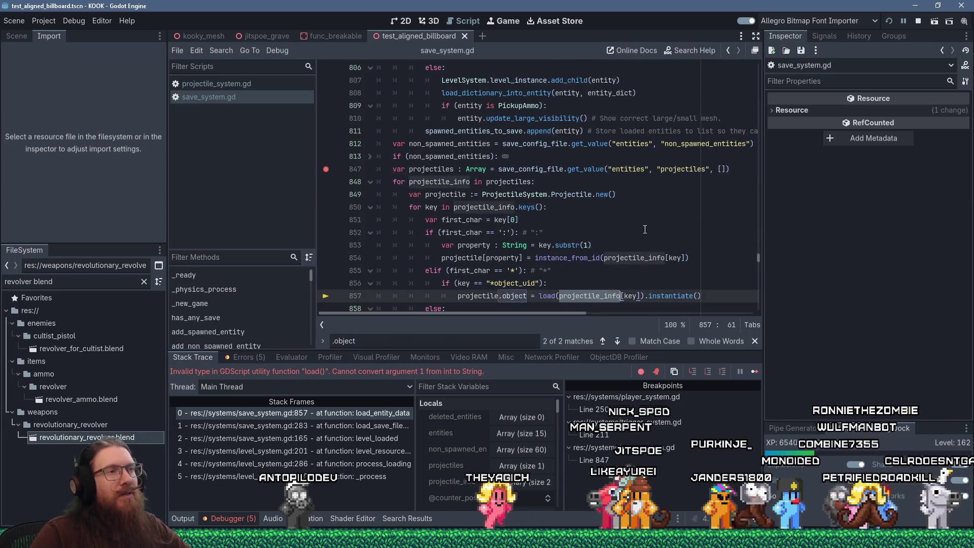
left_click_drag(759, 258, 762, 76)
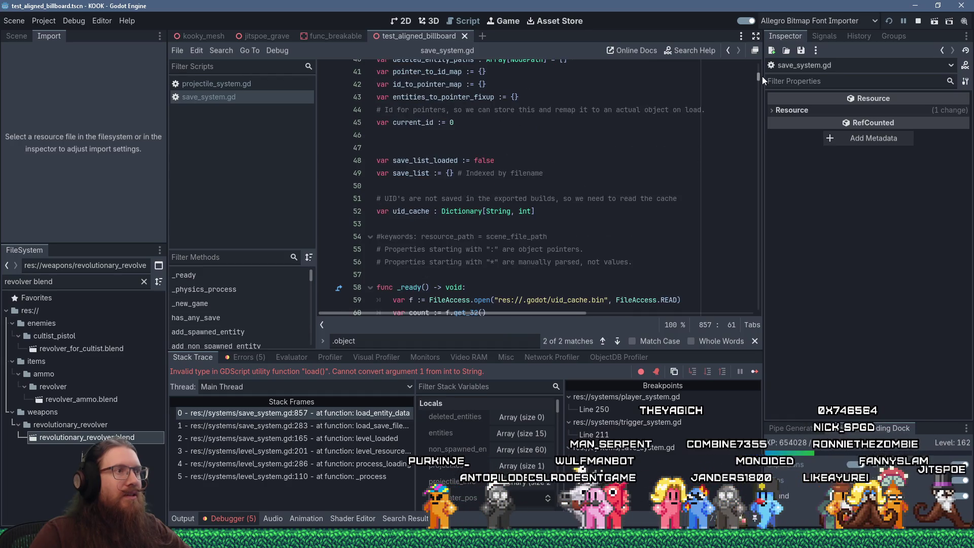
Step: Search the script for uid and load(, select the line 746 path lookup, then return to the top
left_click(705, 111)
key("ctrl+f")
type("uid")
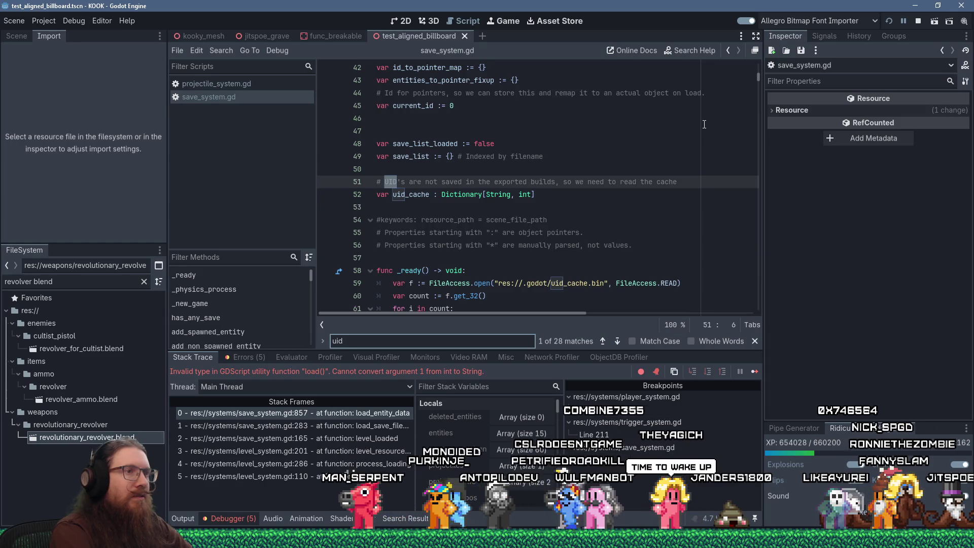
type("load")
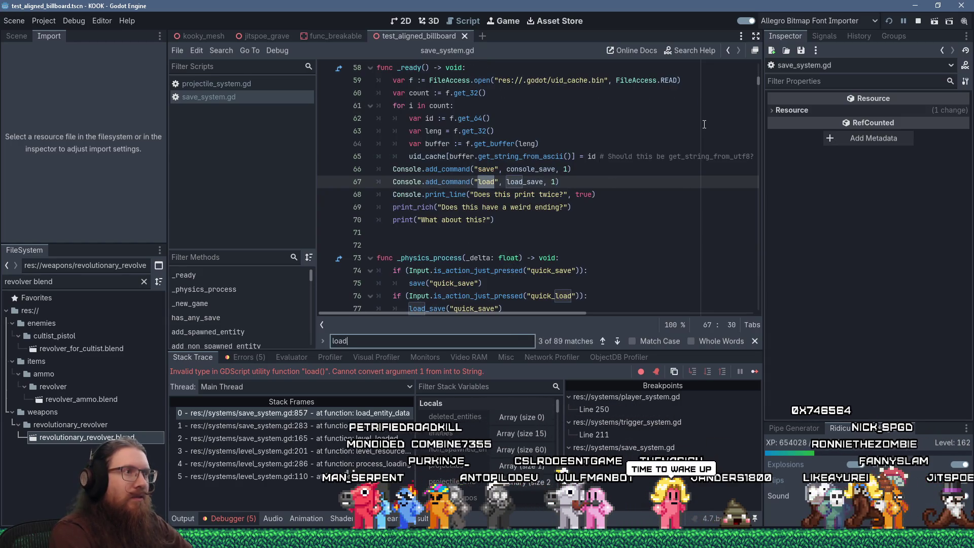
type("(")
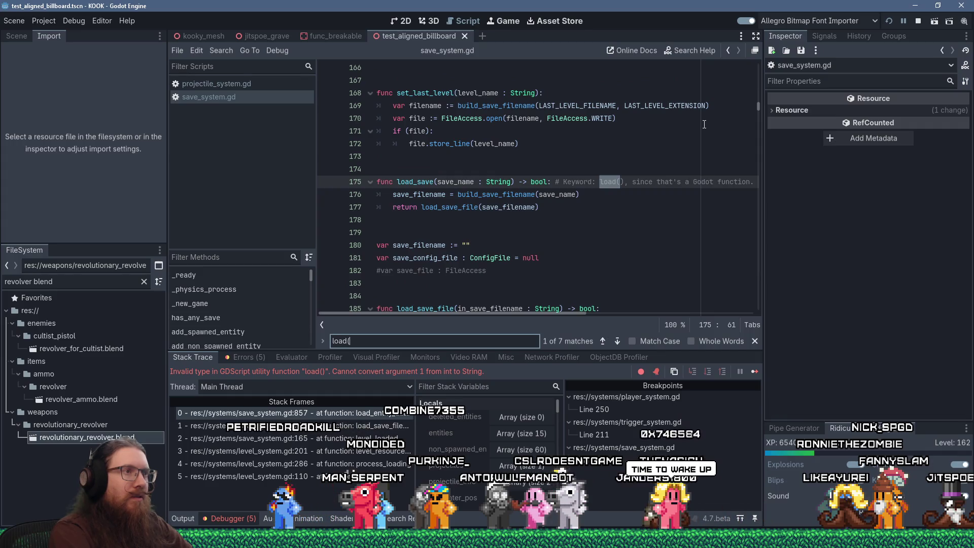
key("Return")
key("Return")
key("Return")
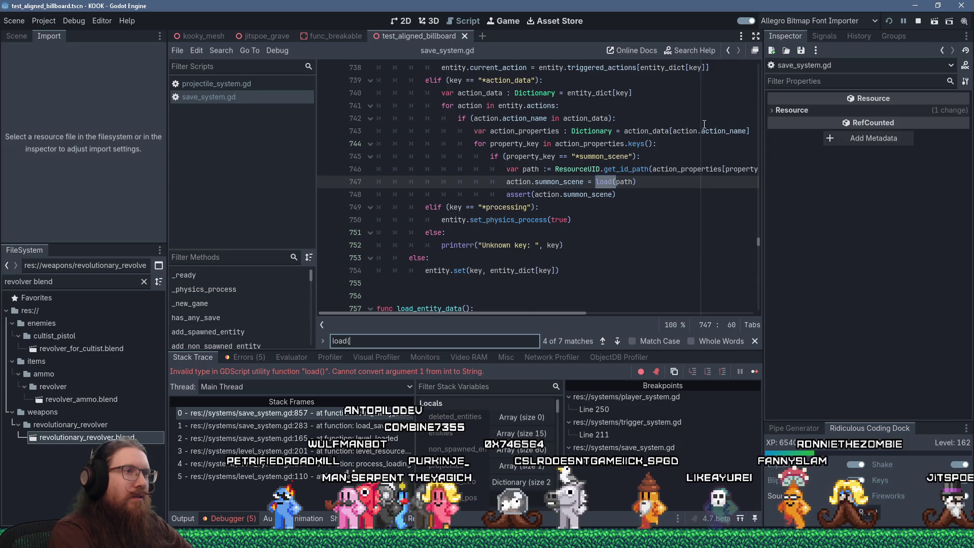
left_click(605, 171)
key("End")
key("shift+Home")
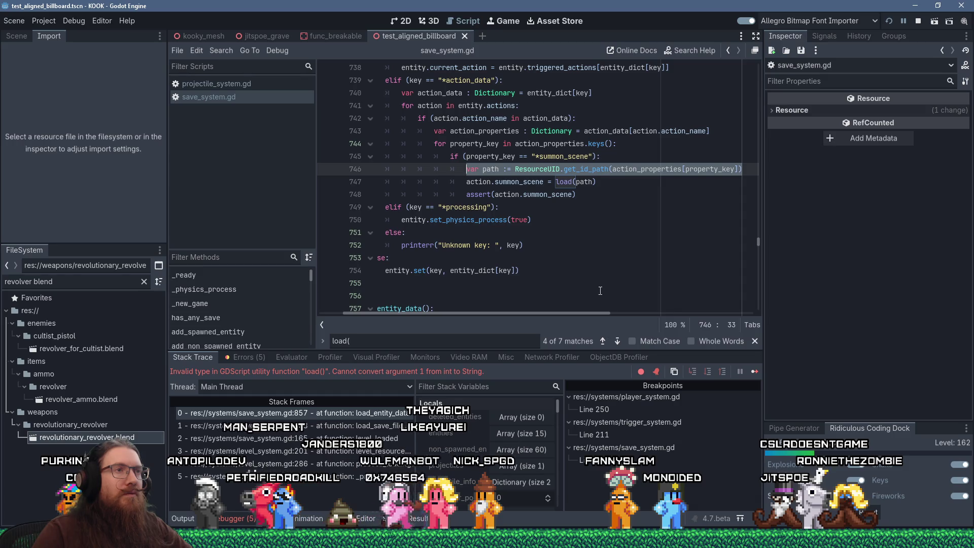
left_click_drag(595, 313, 565, 315)
scroll(562, 299, "up", 3)
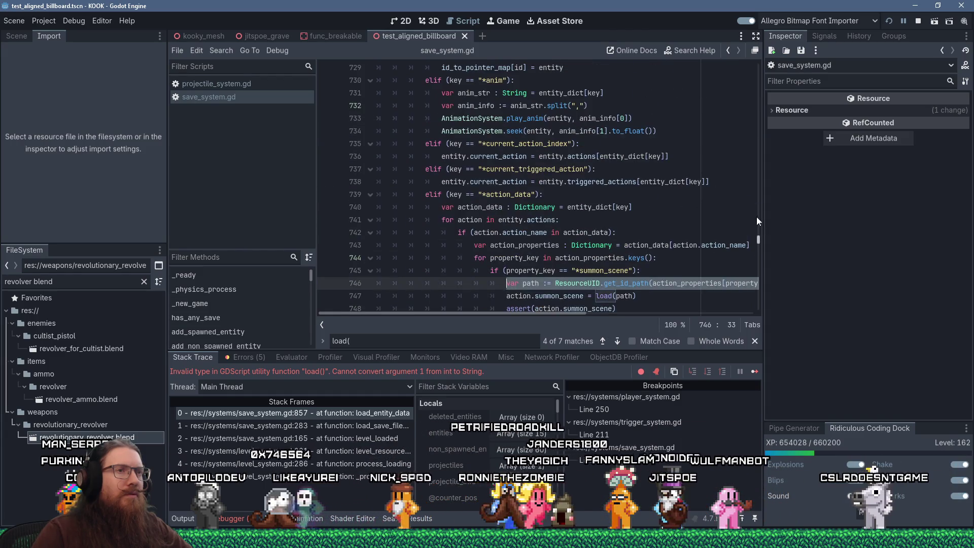
left_click_drag(760, 238, 760, 240)
left_click_drag(759, 241, 754, 84)
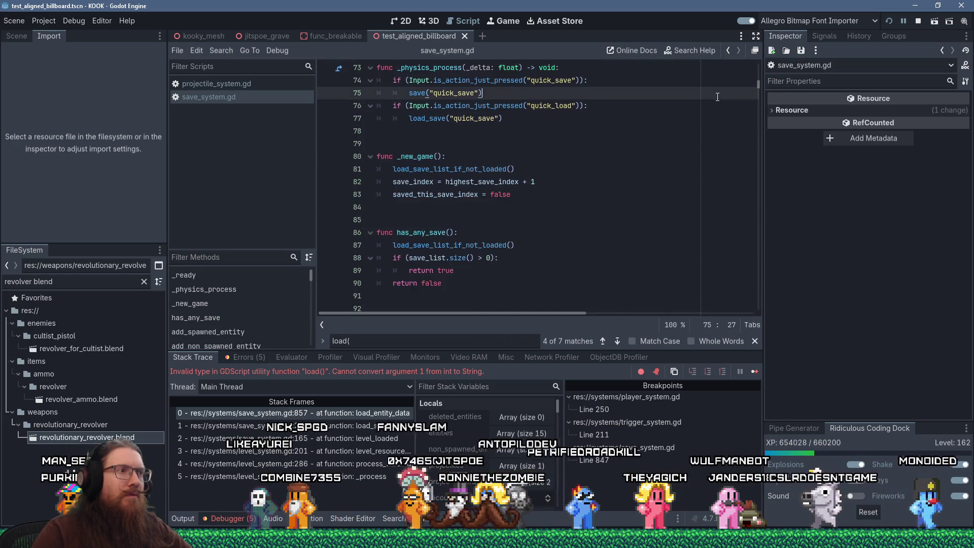
Step: Search for path_to, to_uid, then uid, stepping matches to line 746's ResourceUID.get_id_path call
key("ctrl+f")
type("path_to")
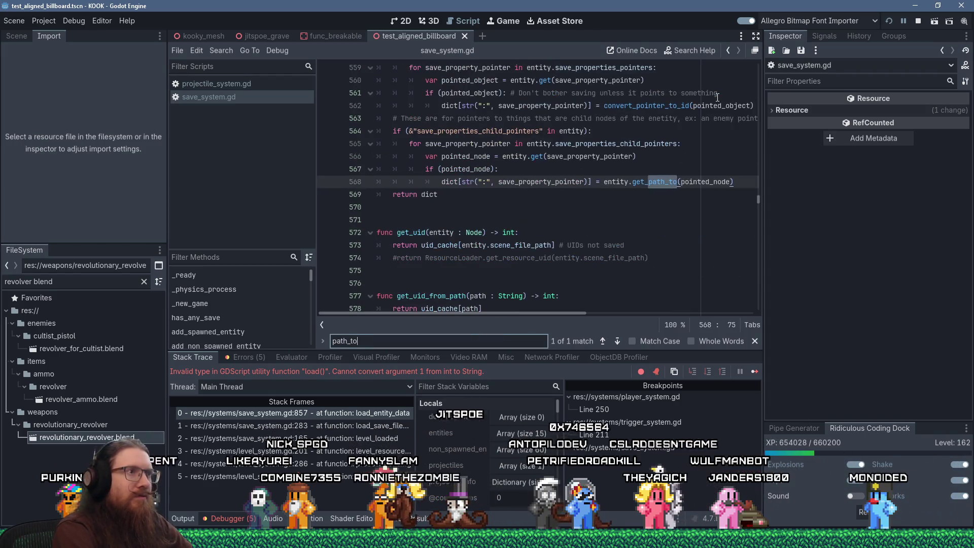
key("BackSpace")
key("BackSpace")
key("BackSpace")
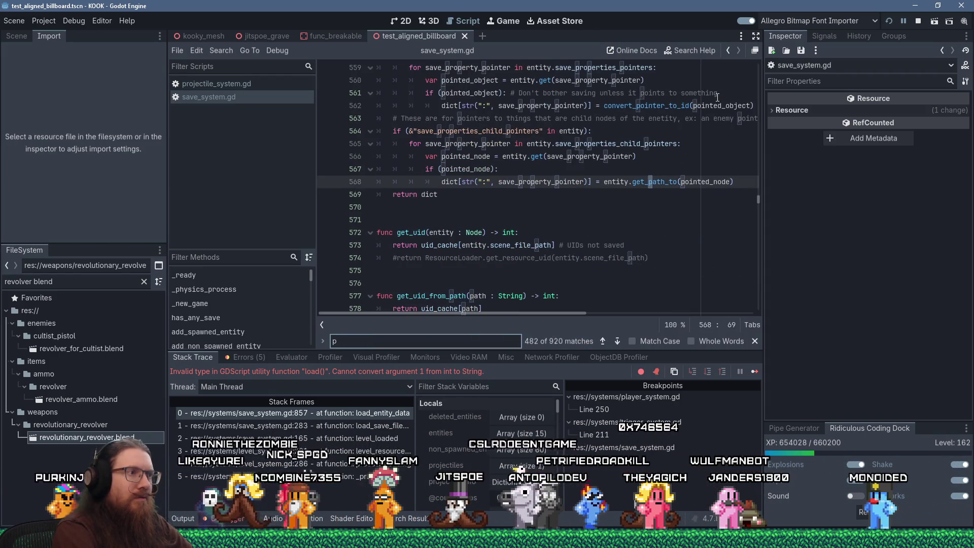
type("to_uid")
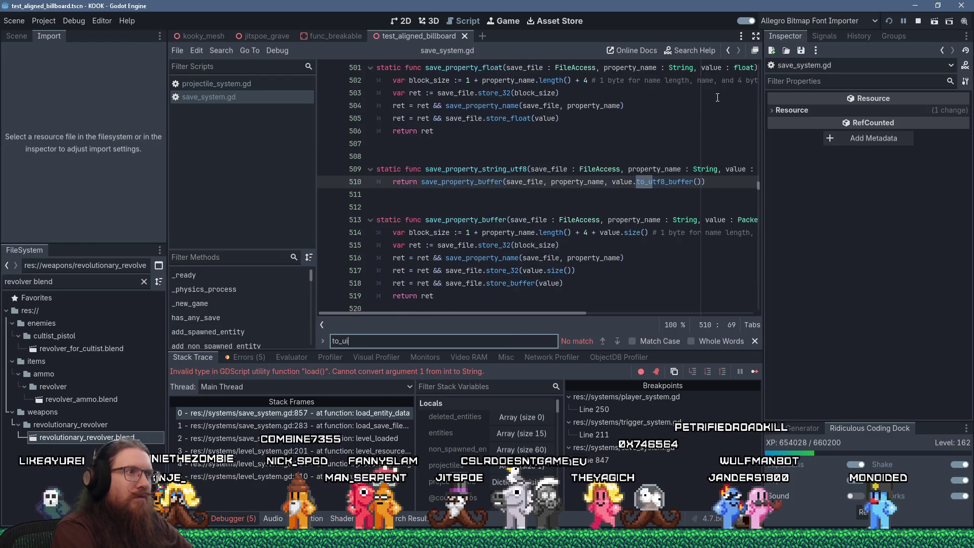
key("BackSpace")
key("BackSpace")
key("BackSpace")
type("uid")
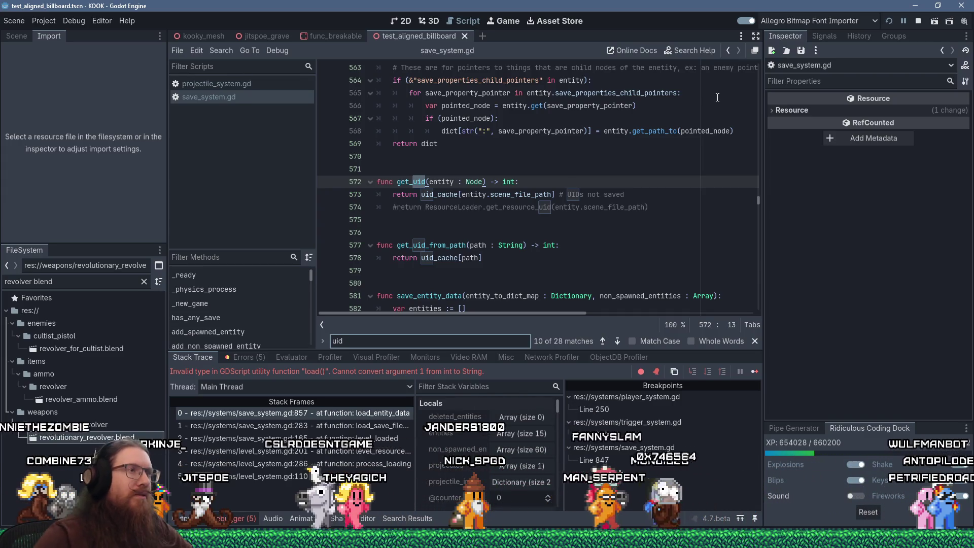
scroll(624, 165, "down", 4)
scroll(624, 165, "up", 12)
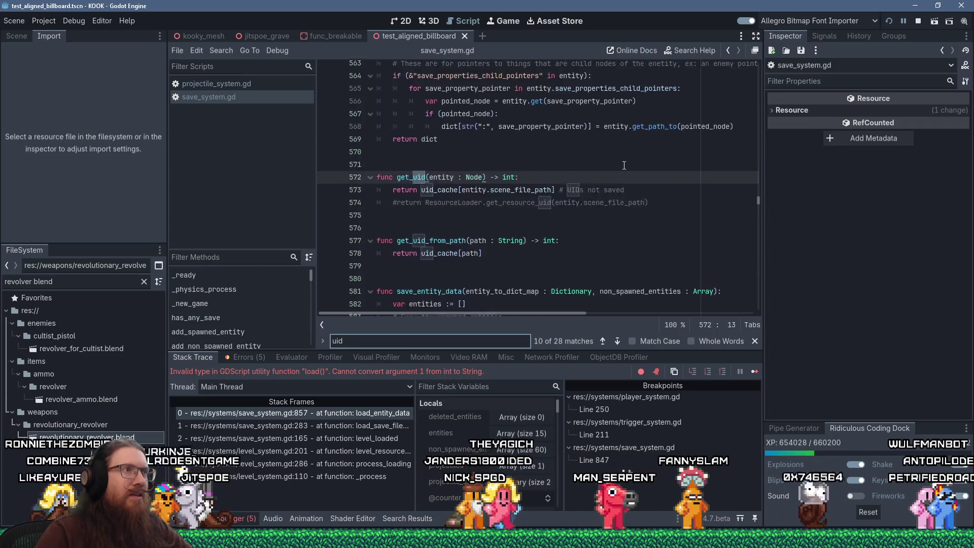
scroll(624, 165, "down", 11)
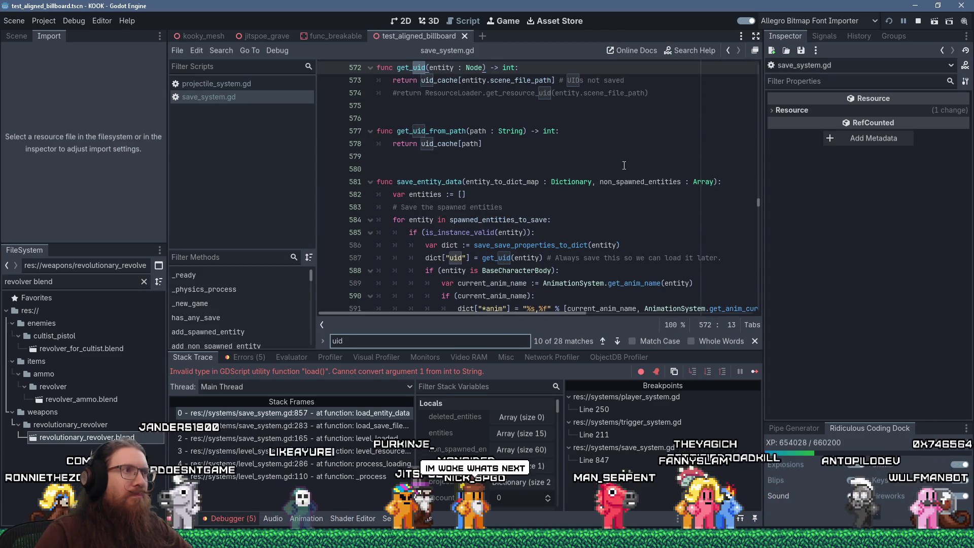
key("Return")
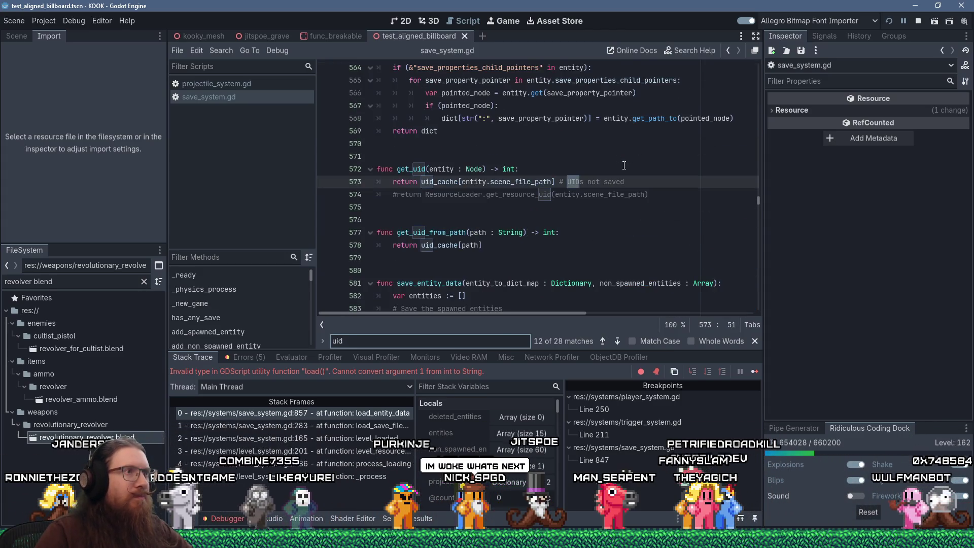
key("Return")
key("Return")
key("Return")
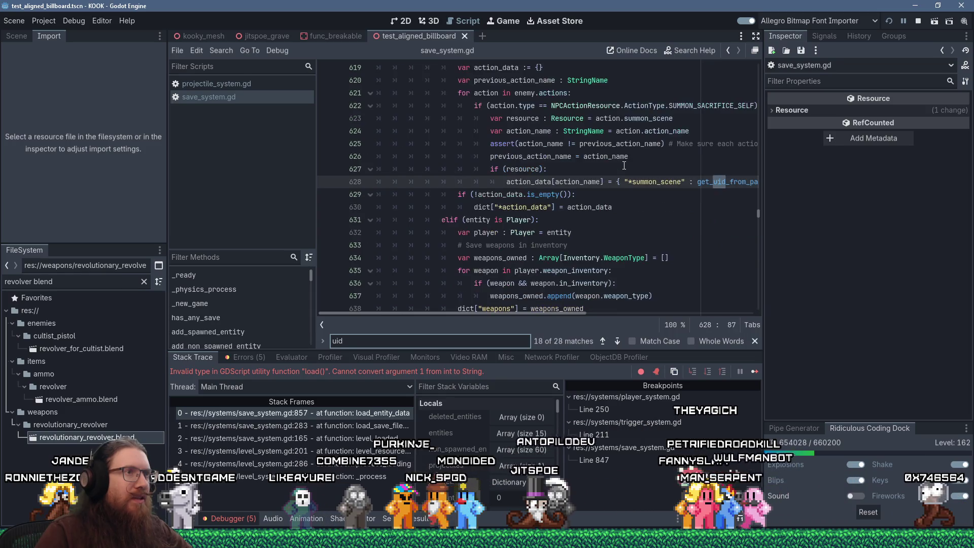
key("Return")
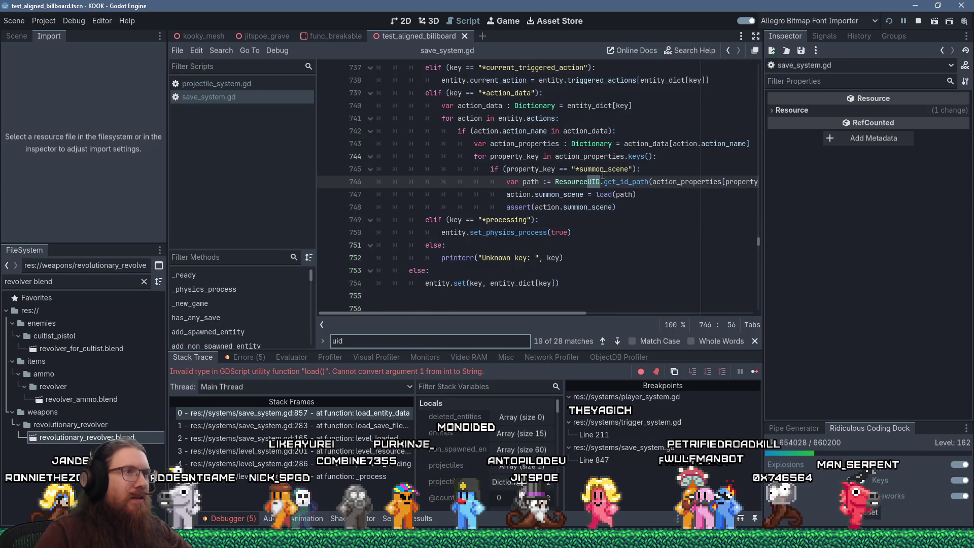
Step: Copy the line 746 path lookup statement, paste it below line 745, then remove the accidental duplicate
left_click(589, 183)
key("End")
key("shift+Home")
key("ctrl+c")
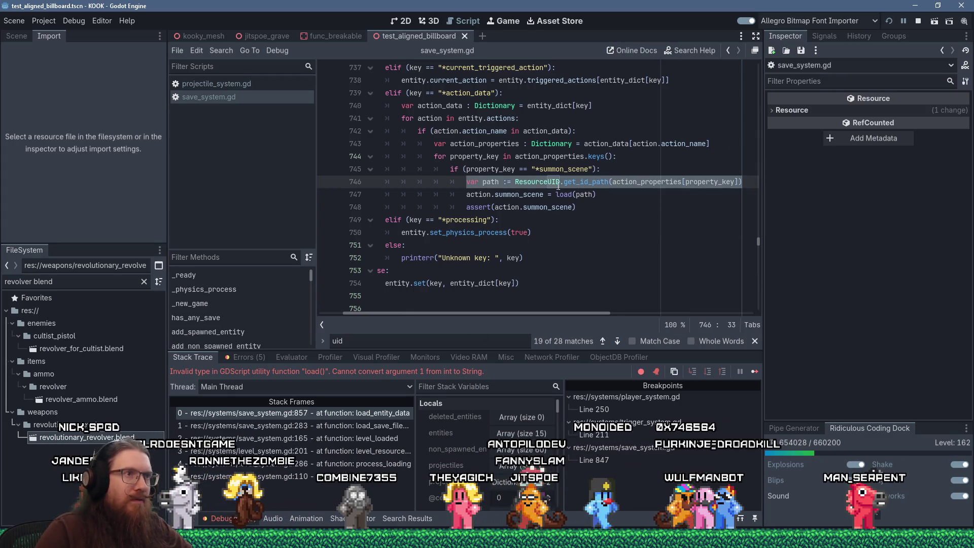
left_click(614, 167)
key("Return")
key("shift+Insert")
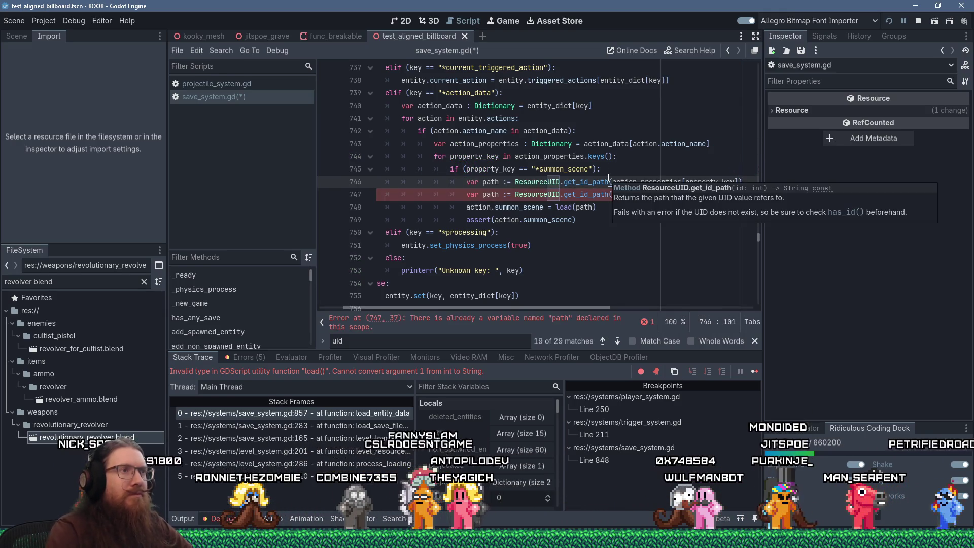
key("ctrl+shift+k")
left_click(493, 270)
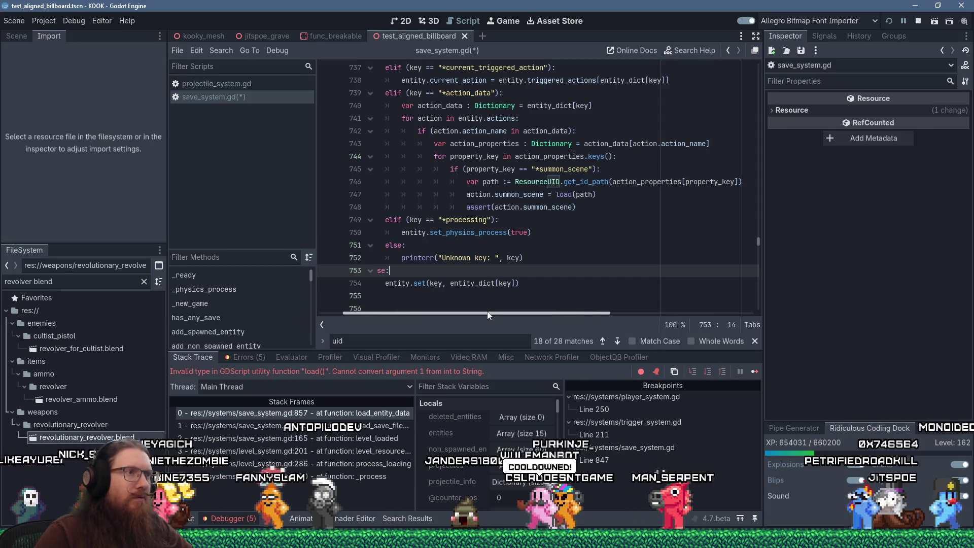
left_click_drag(487, 318, 434, 308)
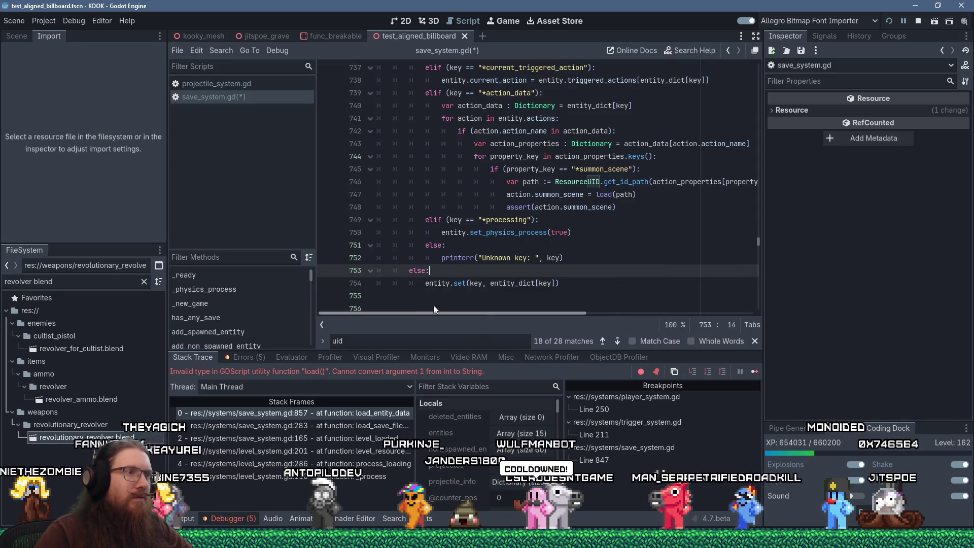
Step: Paste the path lookup statement onto a new line inside the object_uid branch after line 856
left_click(505, 257)
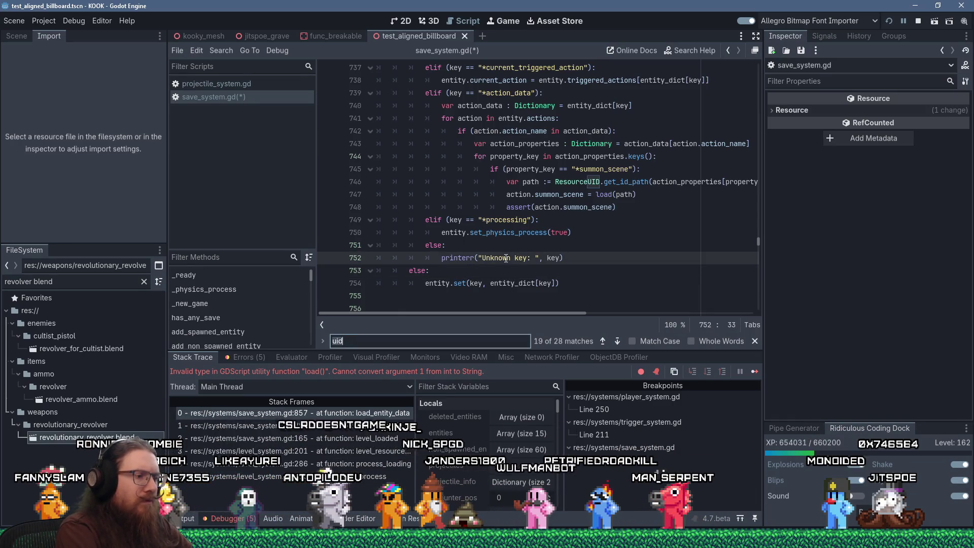
key("ctrl+f")
type("*")
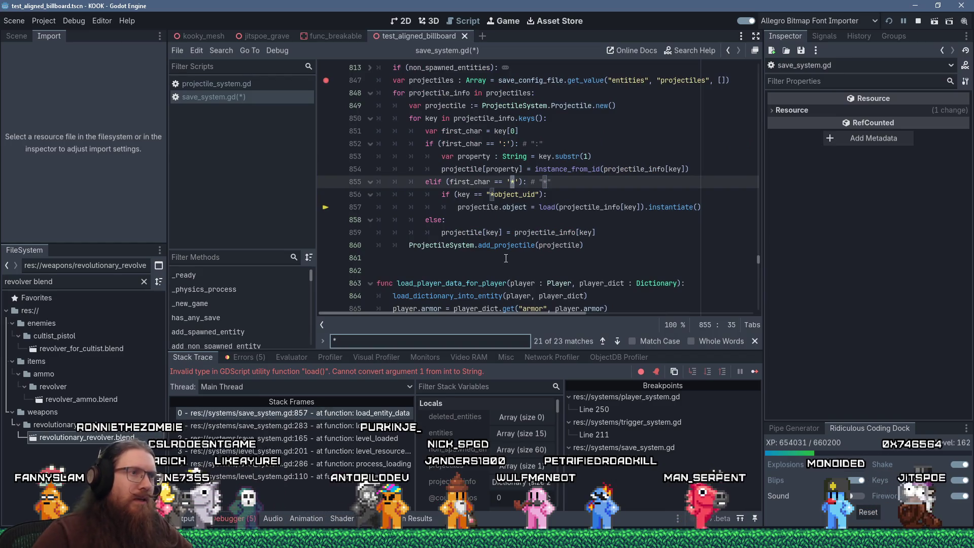
left_click(574, 192)
key("Return")
key("ctrl+v")
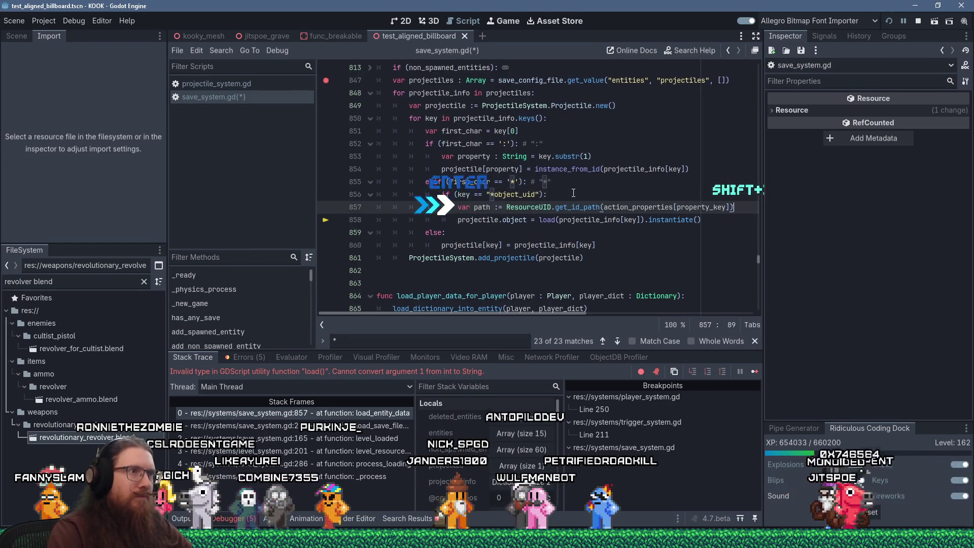
Step: Replace load()'s projectile_info[key] argument on line 858 with the copied word 'path'
double_click(478, 208)
right_click(478, 209)
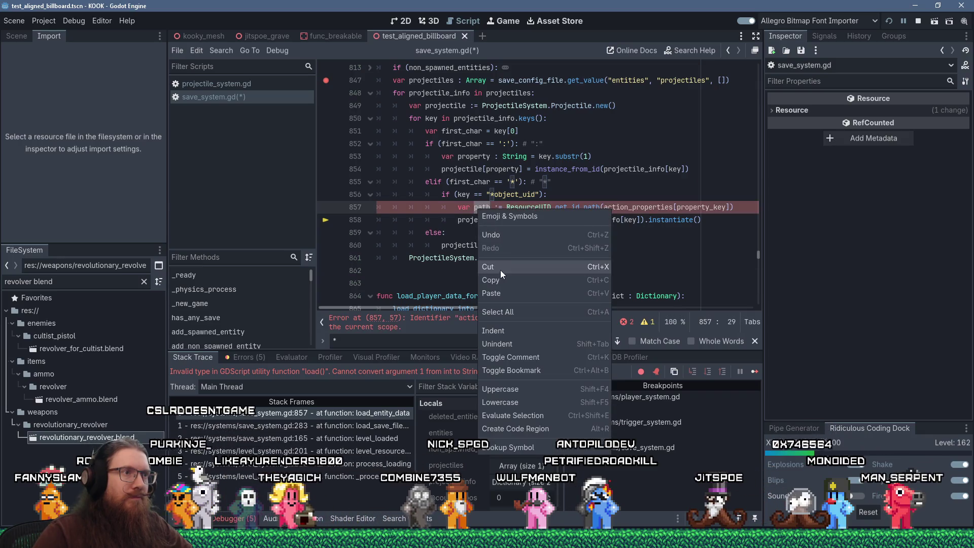
left_click(530, 258)
left_click_drag(559, 218, 634, 219)
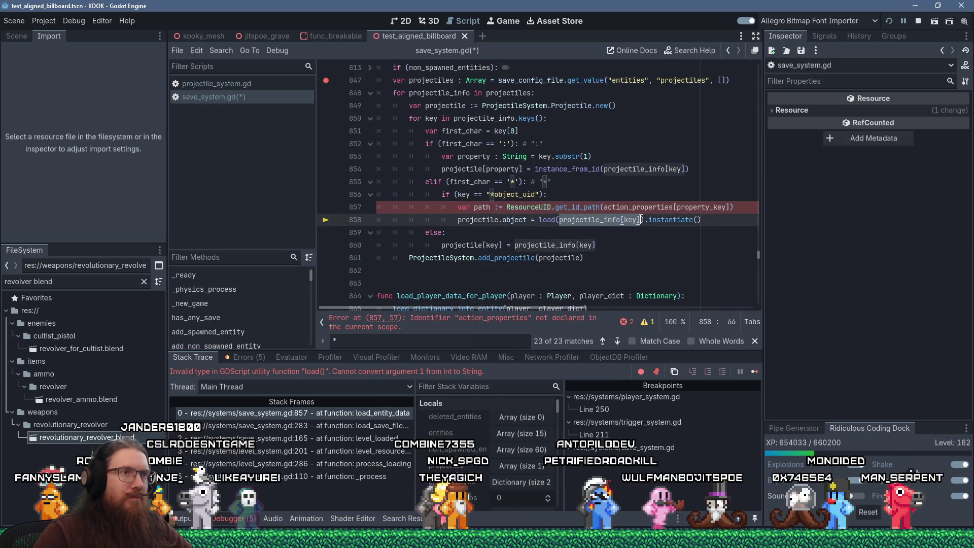
right_click(641, 219)
key("shift+Insert")
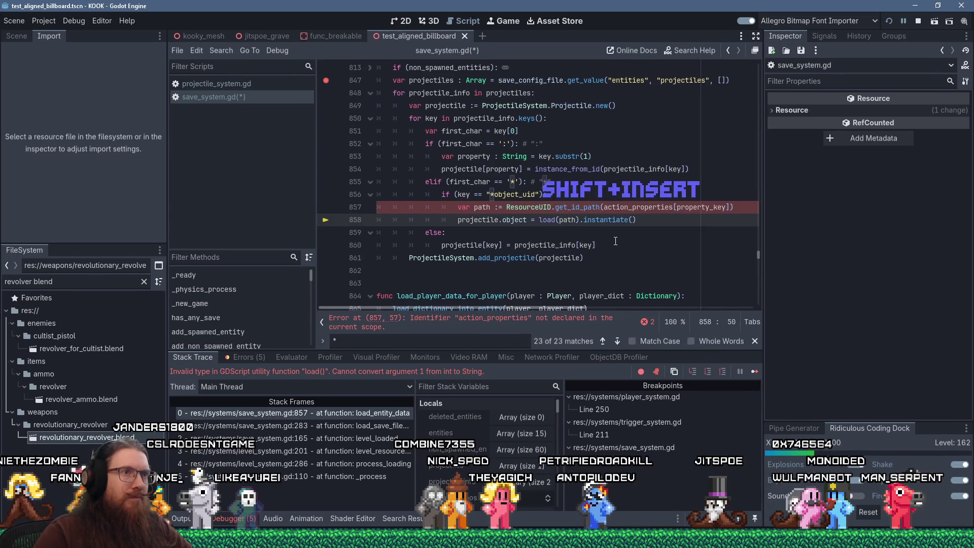
Step: Change action_properties[property_key] to projectile_info[key] on line 857, then stop the running game
double_click(699, 208)
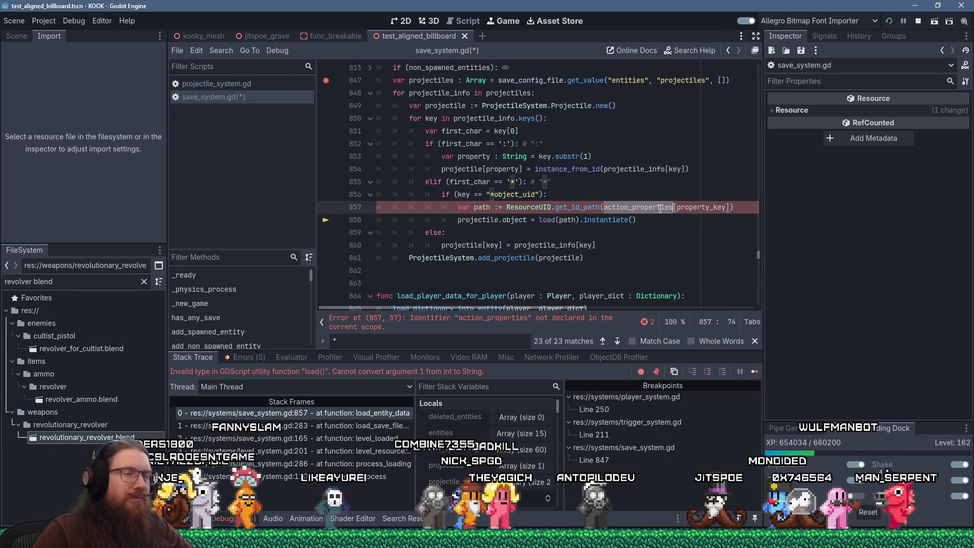
key("BackSpace")
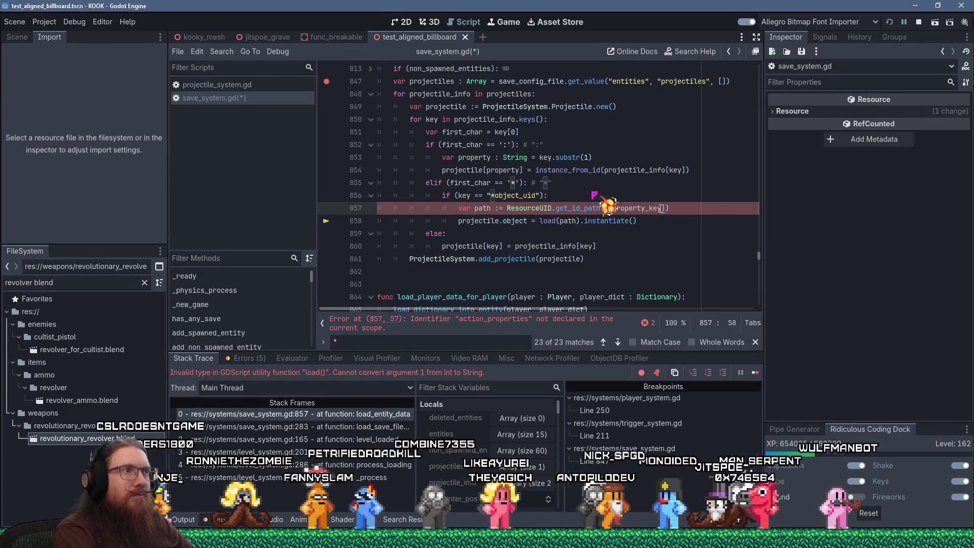
type("projectile_info[pro")
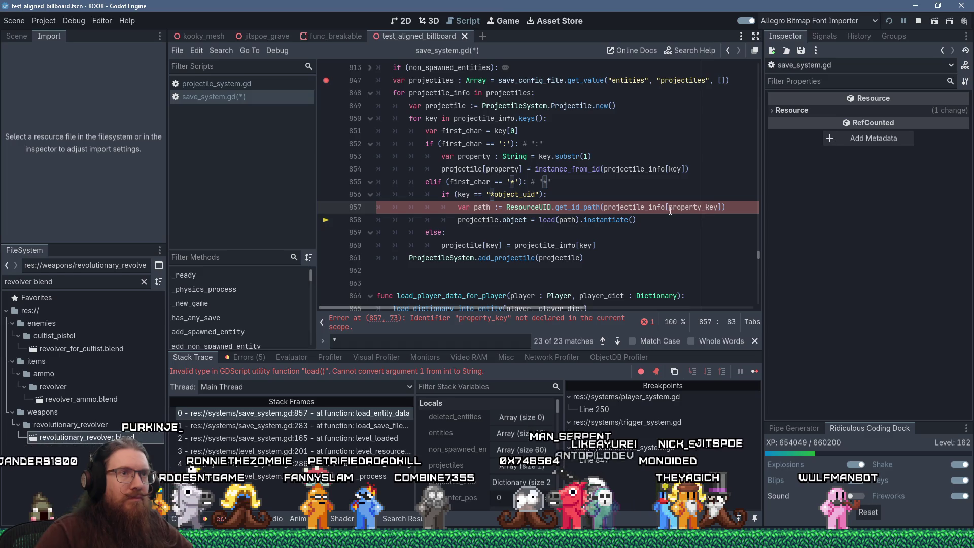
key("Delete")
key("Delete")
key("Delete")
key("Down")
key("Down")
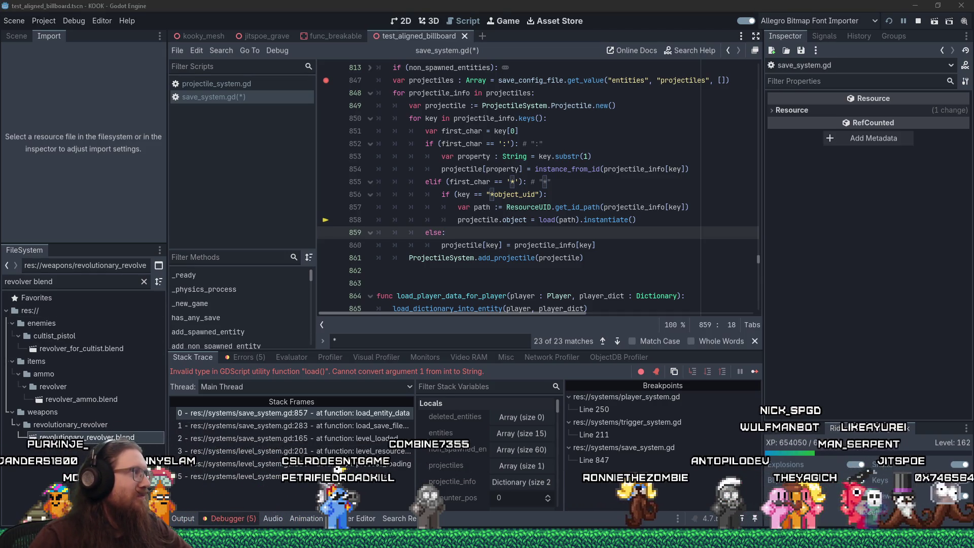
left_click(526, 220)
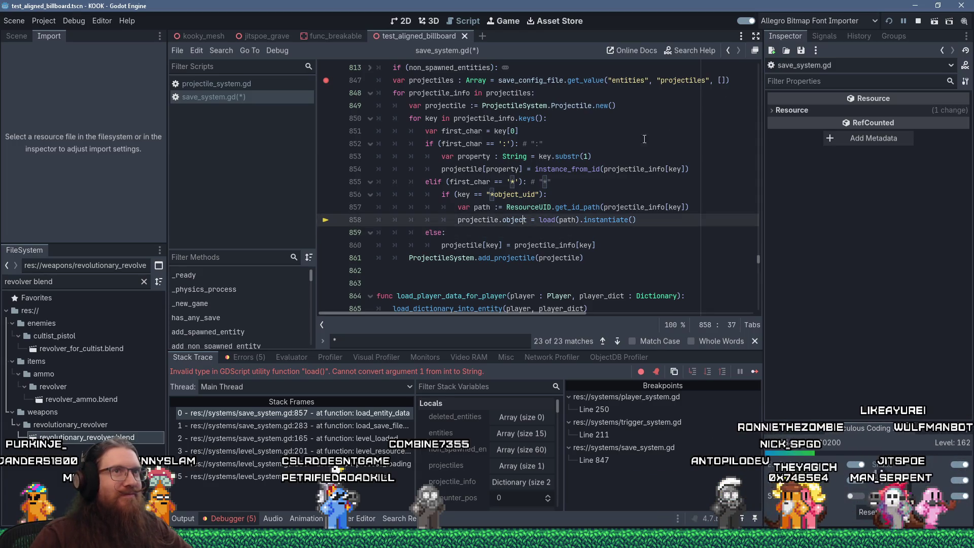
left_click(920, 21)
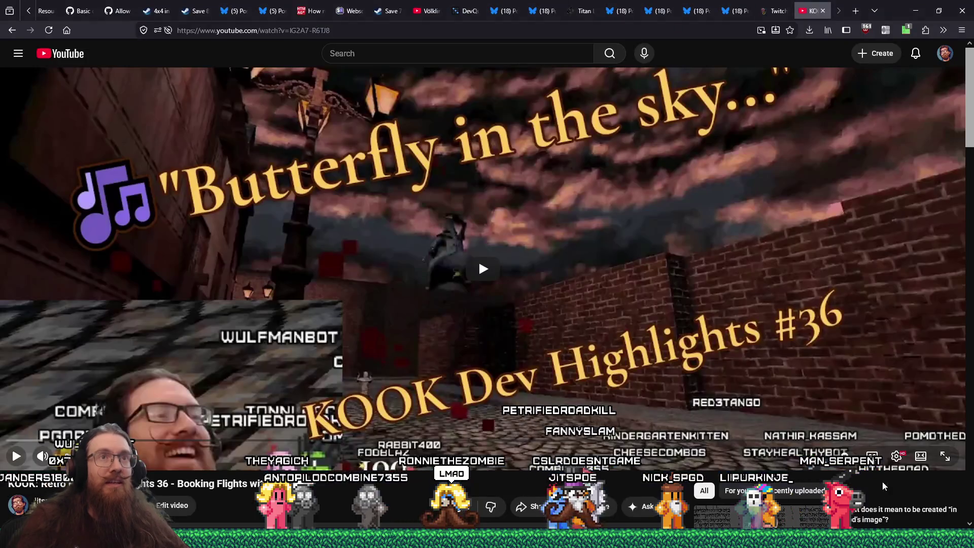
Step: Open a new blank Firefox tab beside the KOOK Dev Highlights #36 tab
left_click(855, 11)
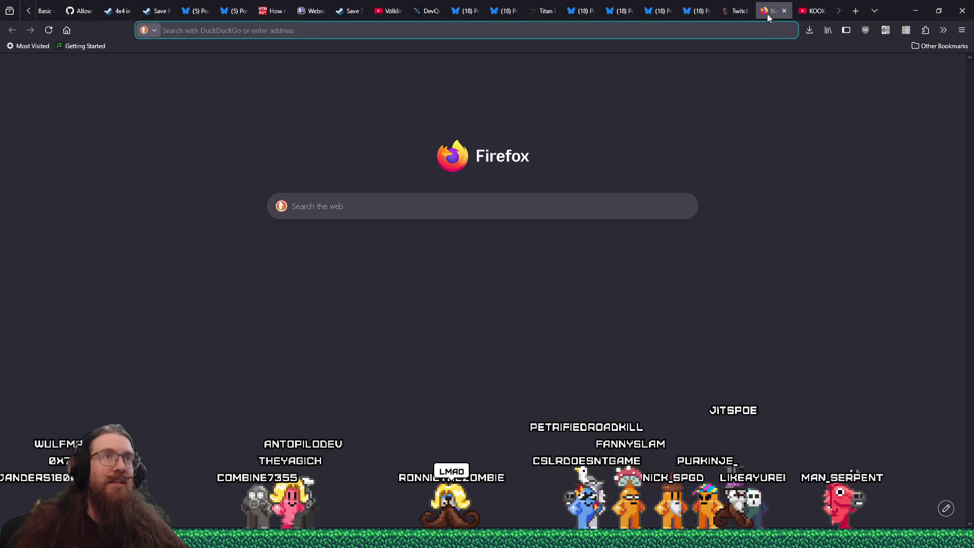
Step: Go to fab.com, open the Limited-Time Free offers, and open the Science Fiction Desert City Kit listing
type("fab.")
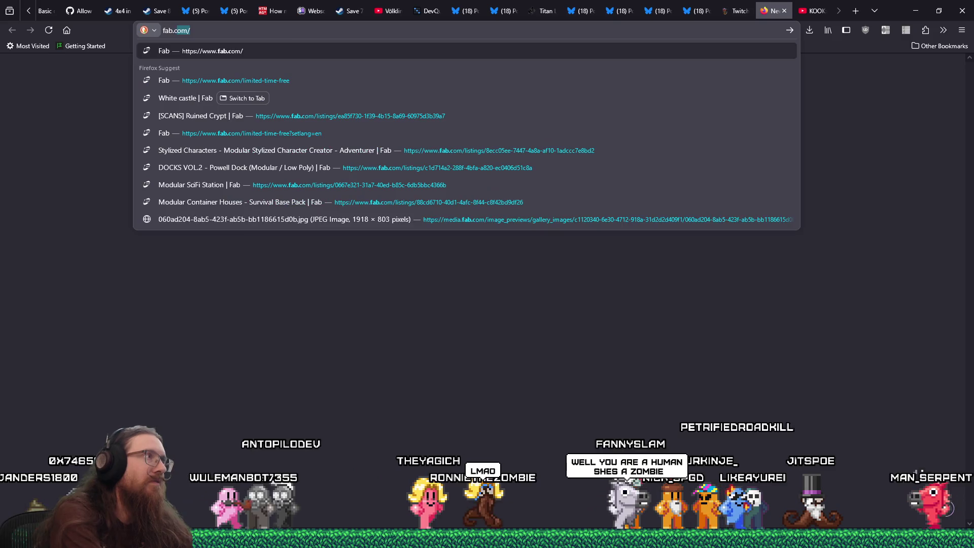
key("Return")
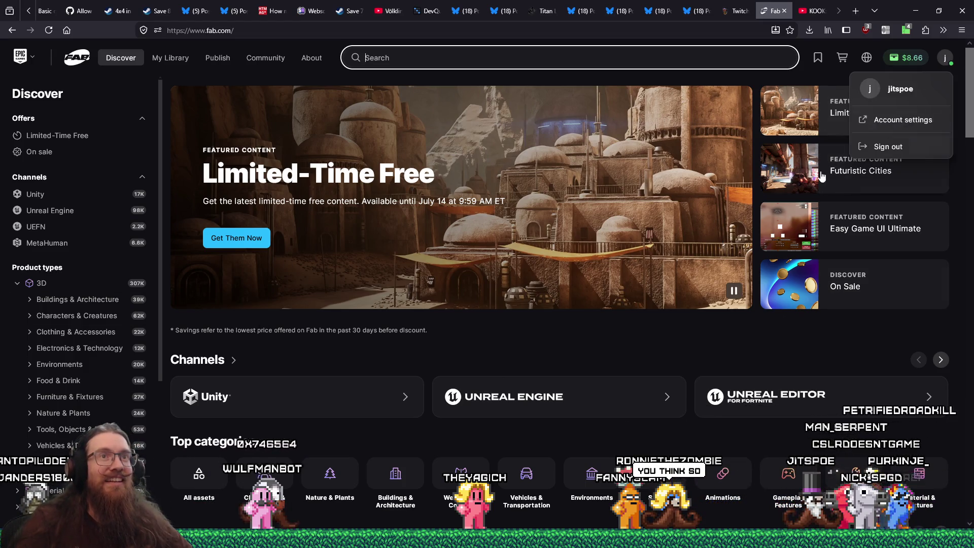
mouse_move(946, 60)
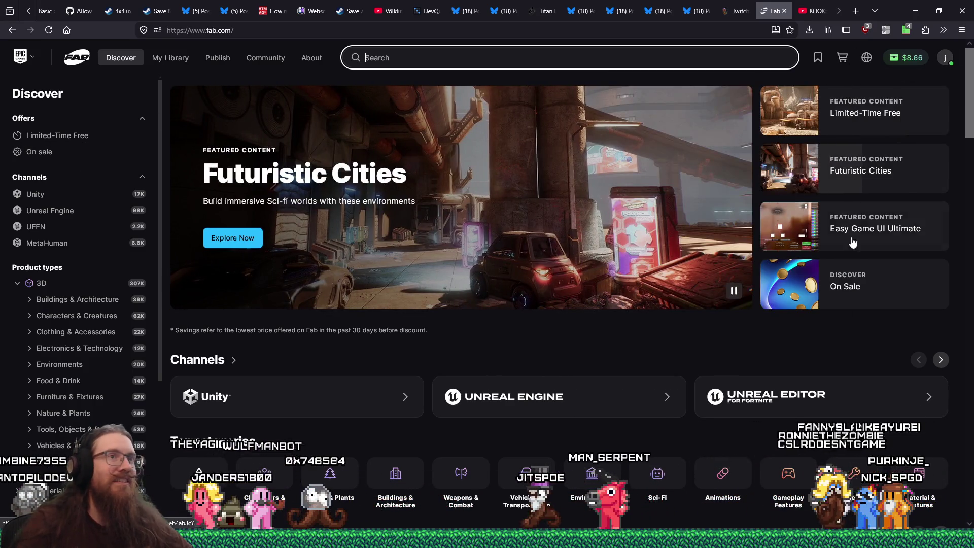
left_click(903, 117)
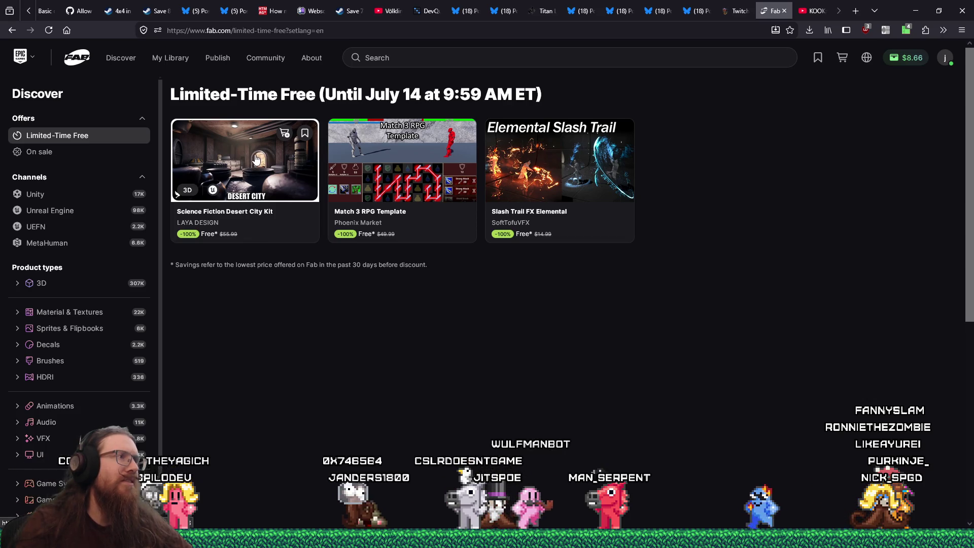
left_click(255, 157)
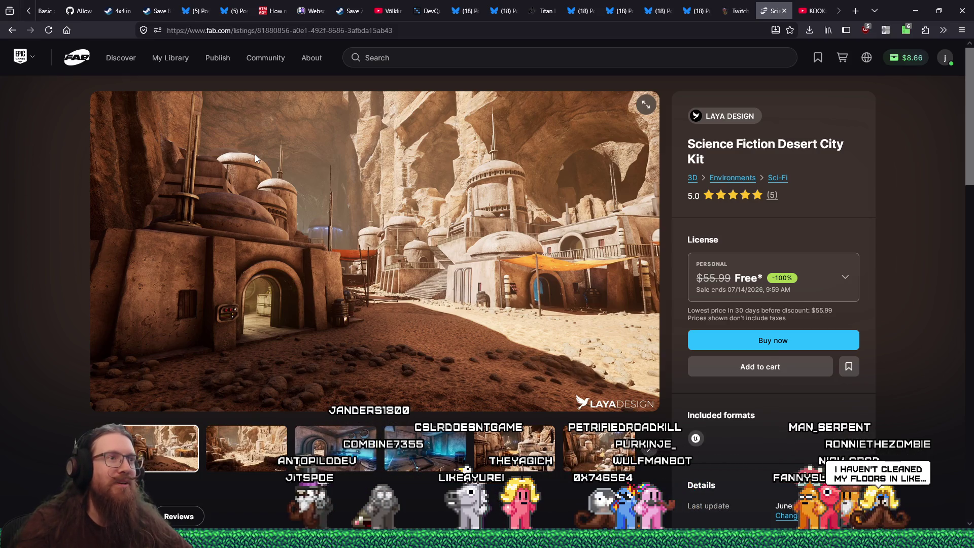
Step: Browse the Desert City Kit's gallery screenshots, then expand the License dropdown showing Personal and Professional
left_click(246, 448)
left_click(324, 447)
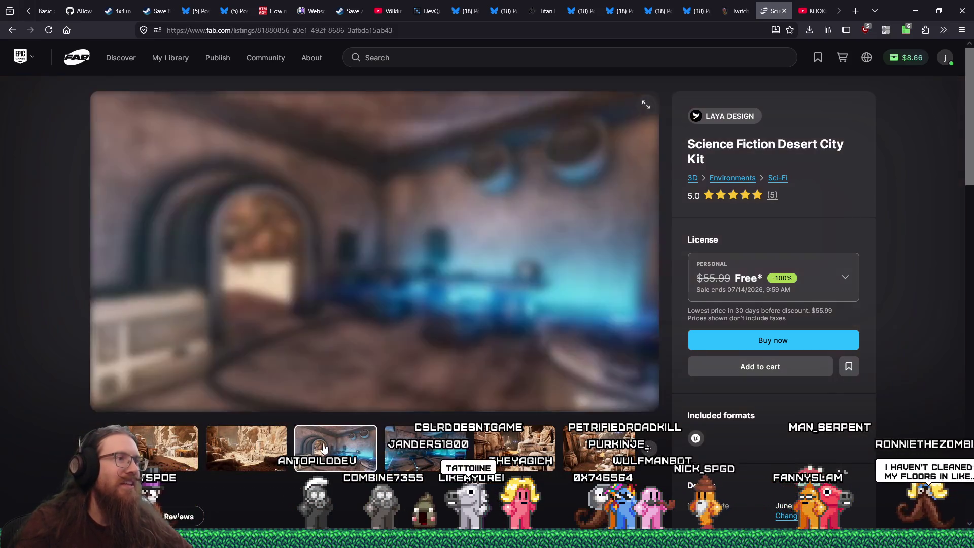
left_click(433, 460)
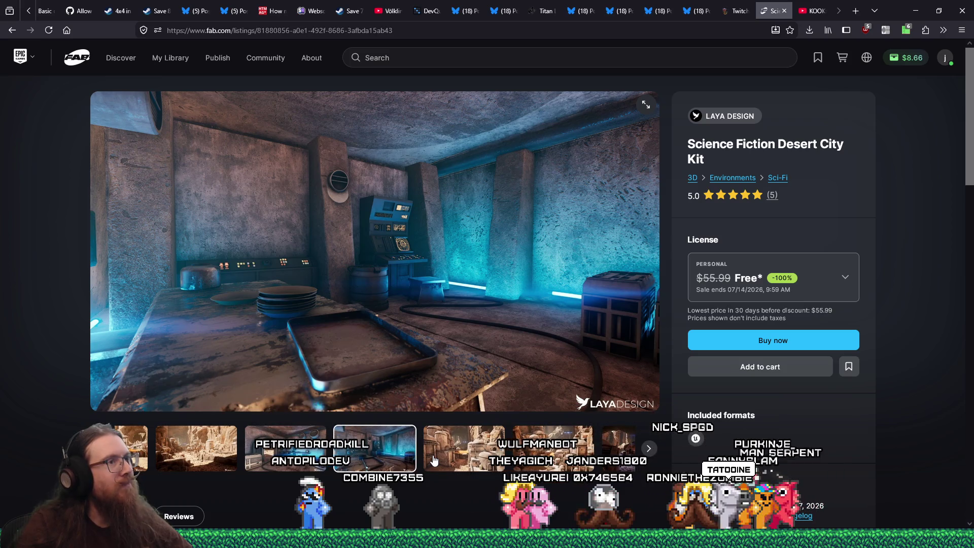
left_click(474, 449)
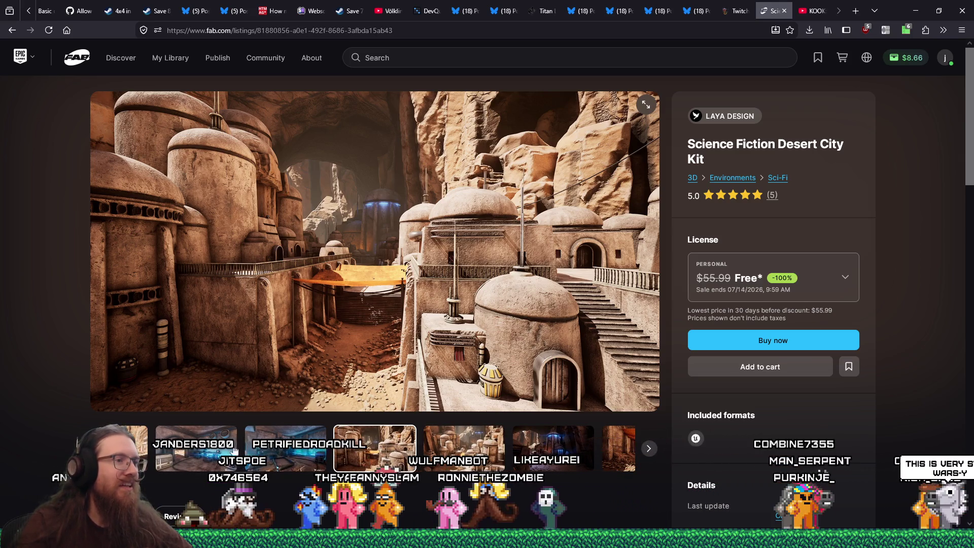
left_click(444, 464)
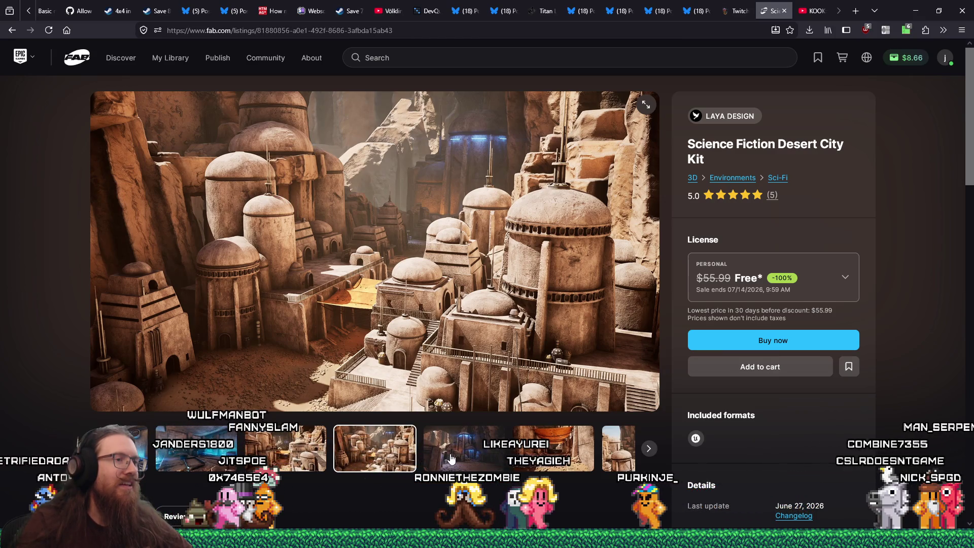
left_click(451, 459)
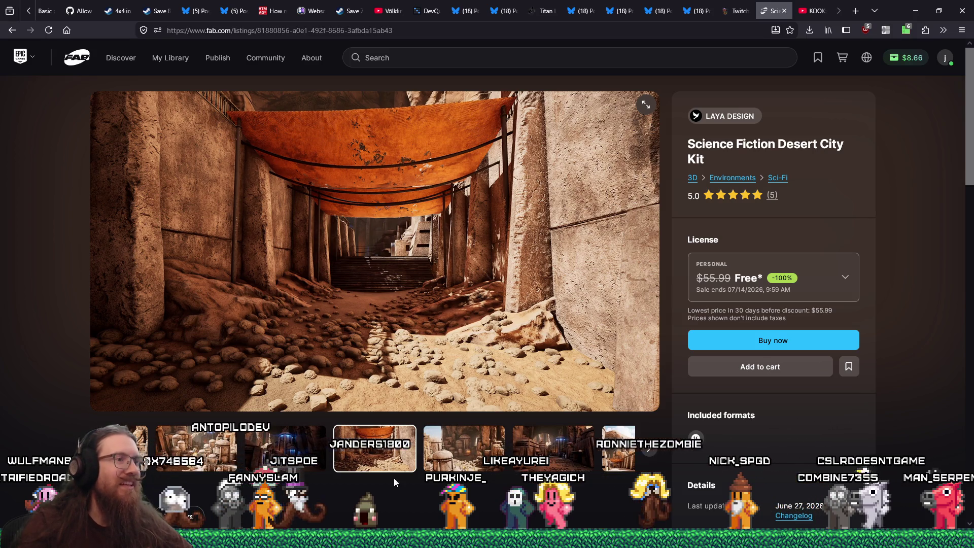
left_click(503, 446)
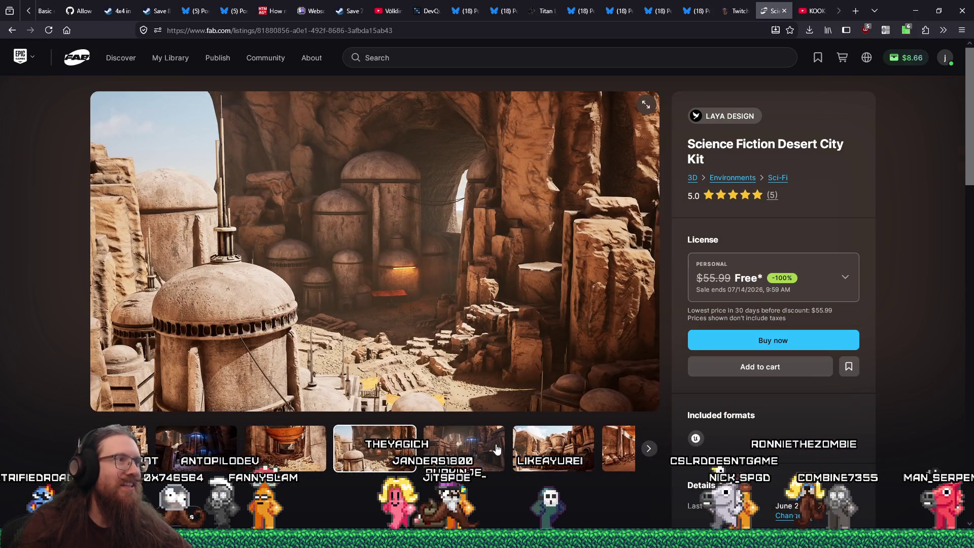
left_click(489, 450)
left_click(490, 449)
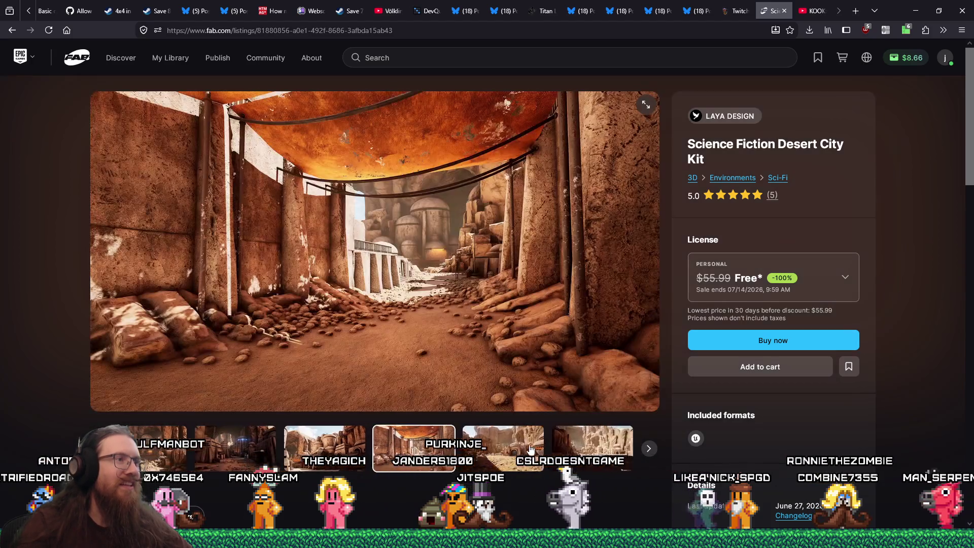
left_click(535, 451)
left_click(818, 293)
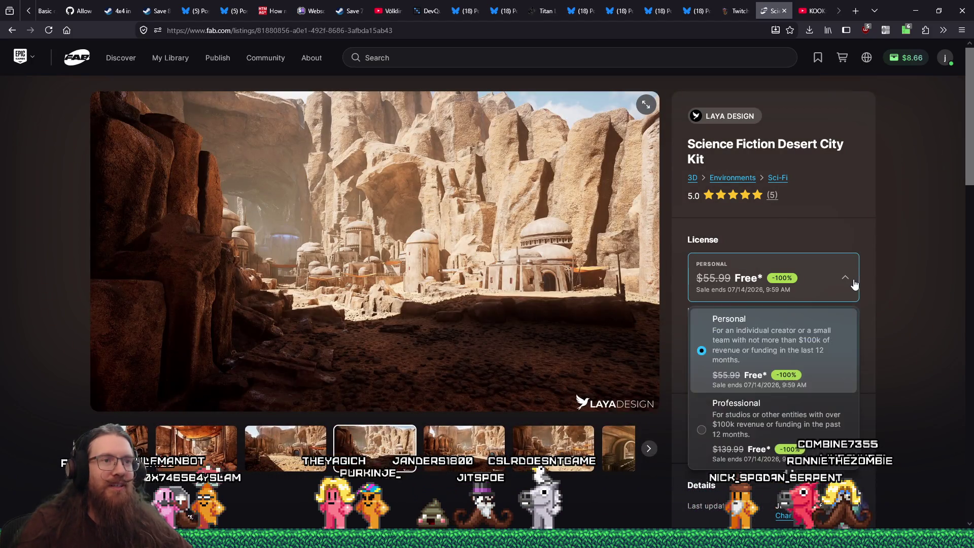
Step: Claim the Desert City Kit free under the Professional license into My Library, then go back
left_click(766, 435)
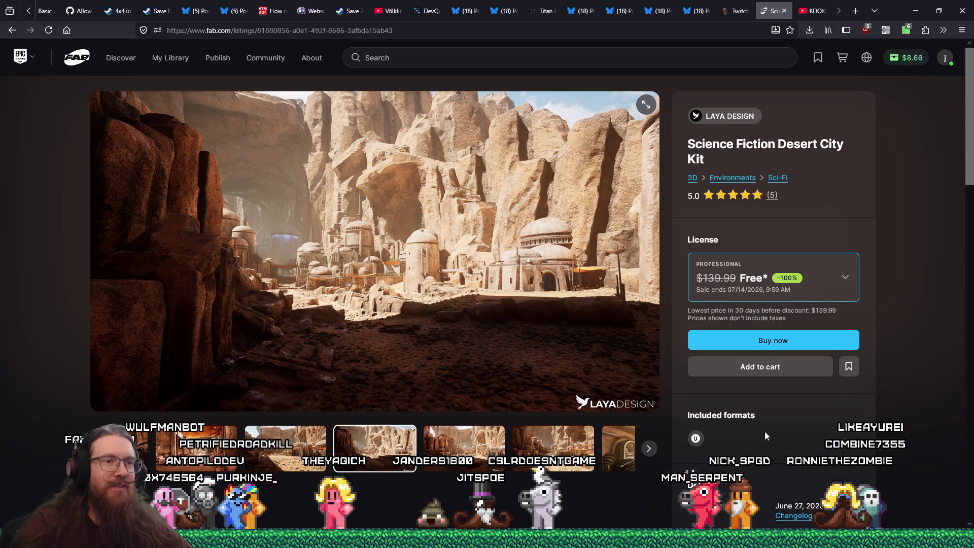
left_click(794, 342)
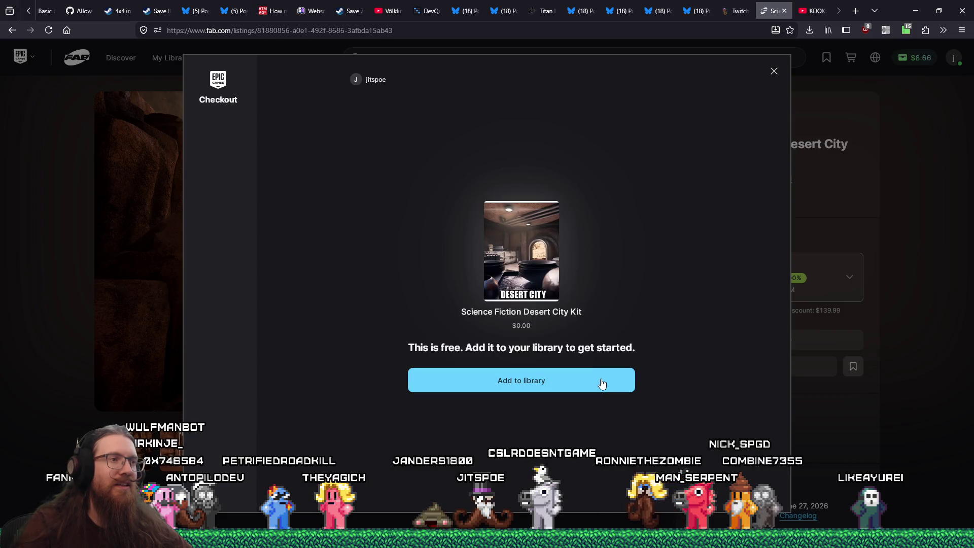
left_click(595, 382)
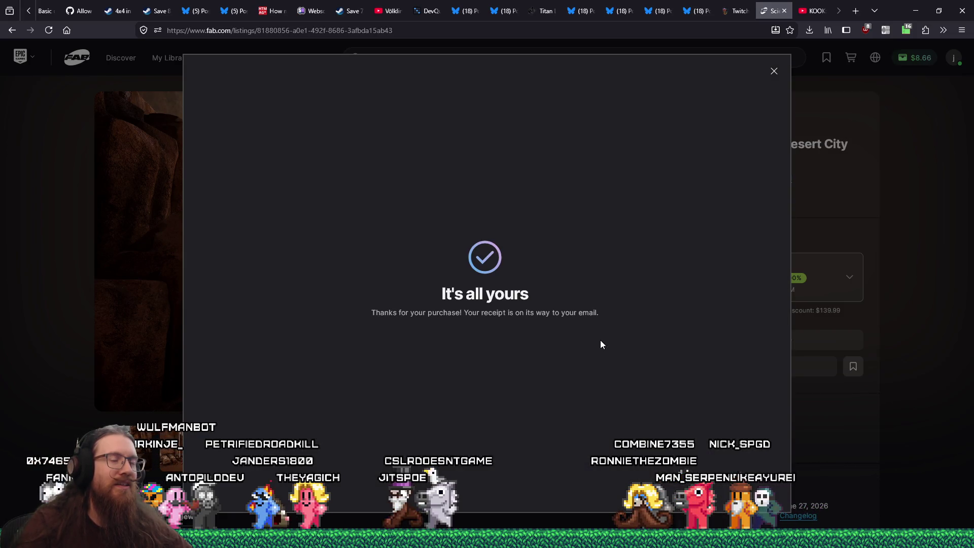
left_click(782, 75)
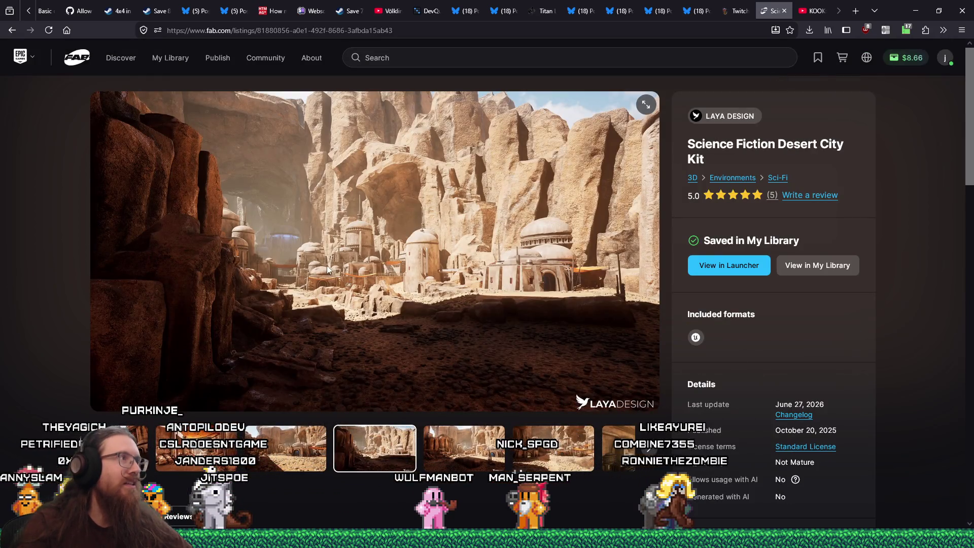
left_click(10, 29)
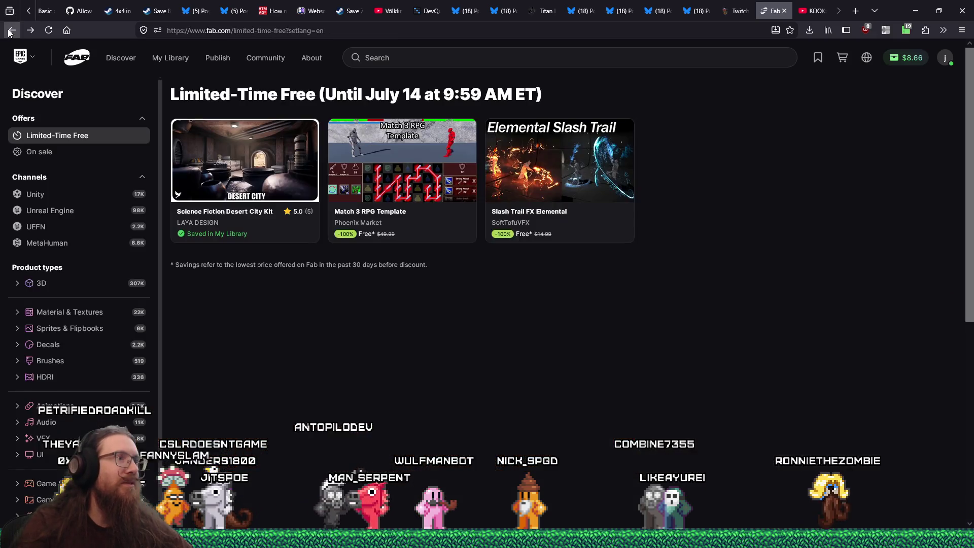
Step: Claim the free Match 3 RPG Template under a Professional license and add it to the library
left_click(356, 148)
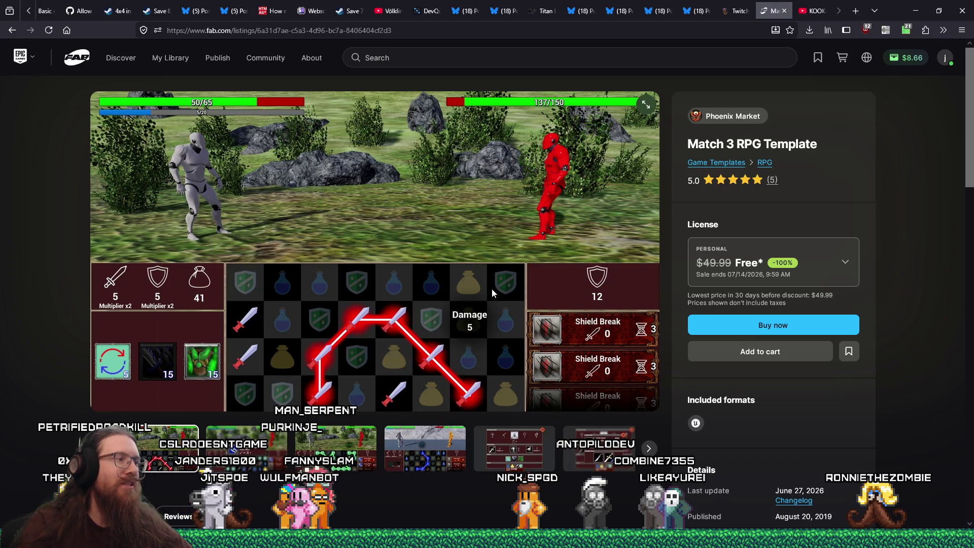
scroll(492, 288, "down", 2)
scroll(476, 294, "down", 3)
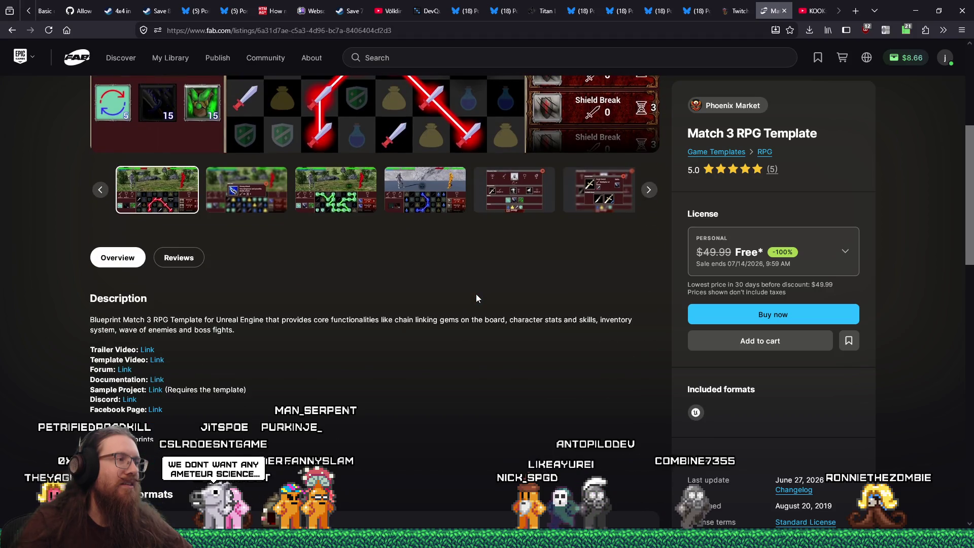
left_click(812, 254)
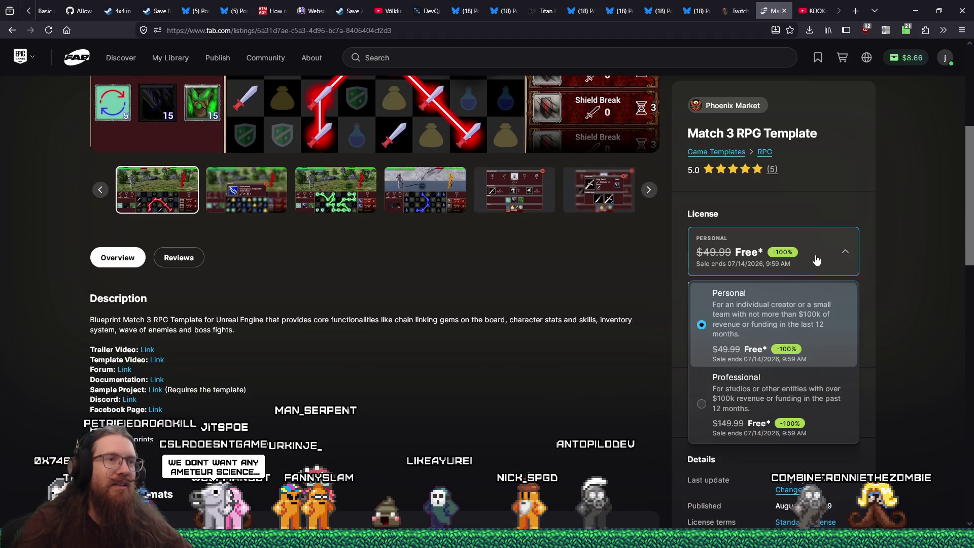
left_click(739, 396)
left_click(764, 324)
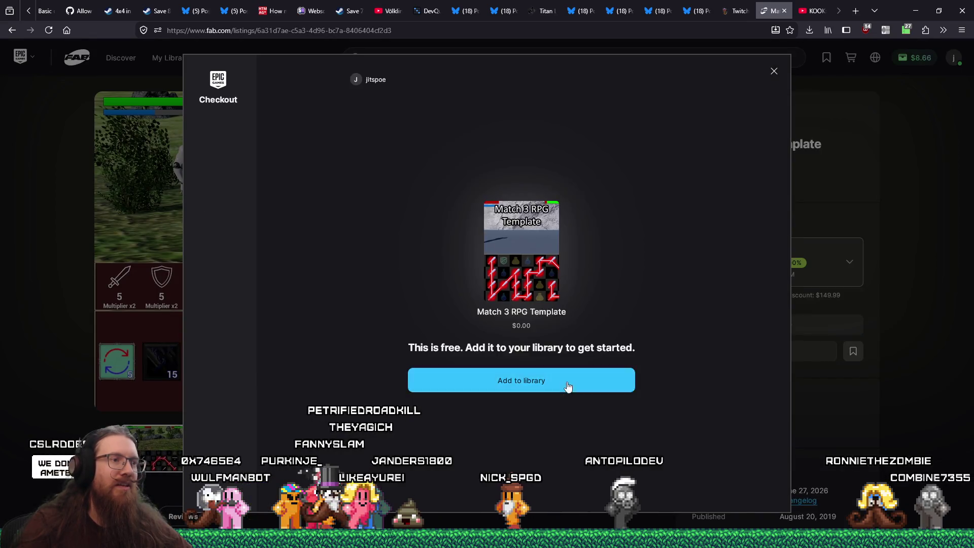
left_click(568, 386)
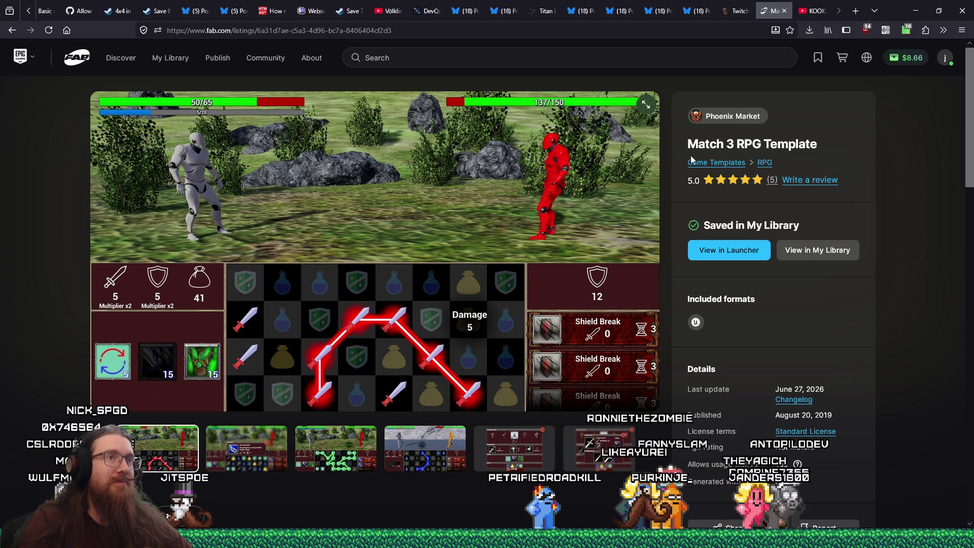
Step: Return to the Limited-Time Free offers and open the Slash Trail FX Elemental listing
scroll(887, 228, "down", 10)
scroll(887, 229, "up", 10)
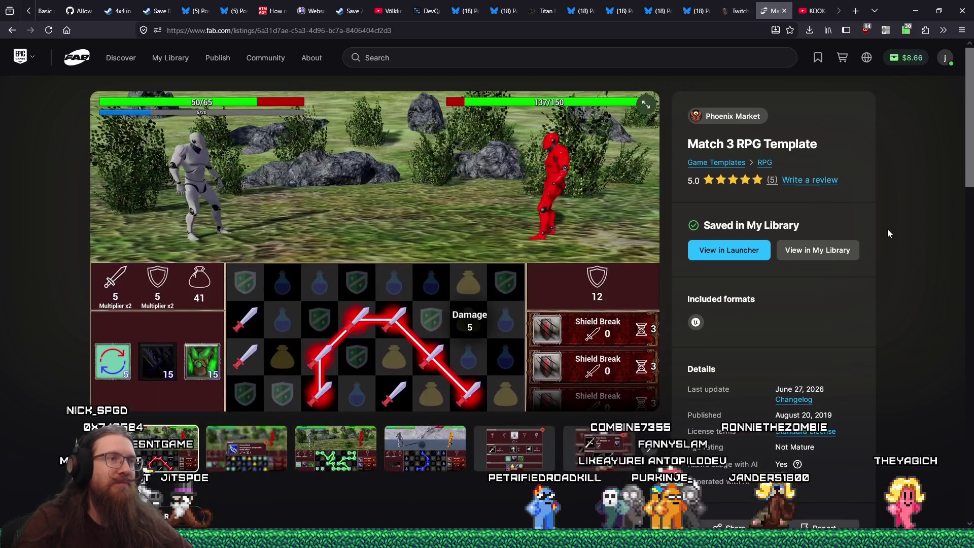
left_click(10, 32)
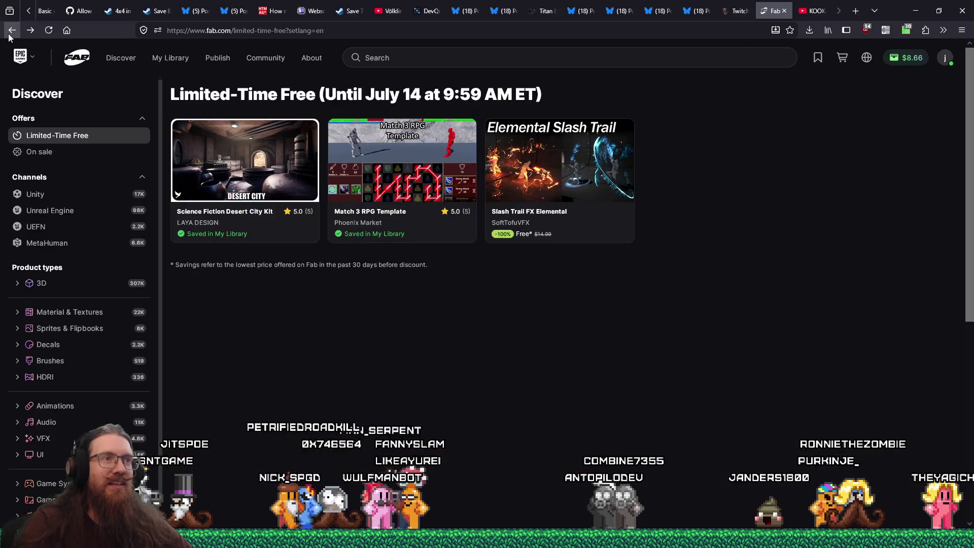
left_click(518, 146)
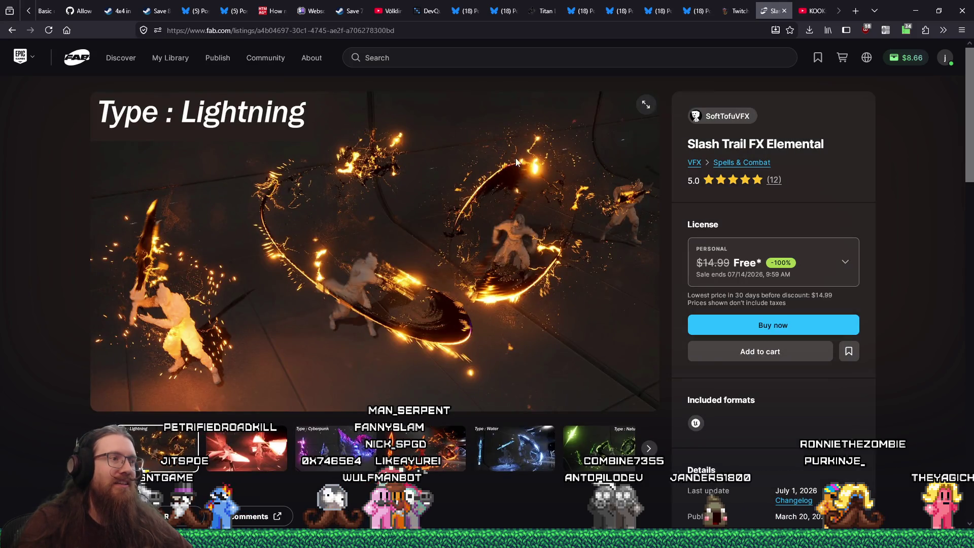
Step: Preview the slash effects (Cyberpunk, Fire, Water, Nature, Matrix, Ice, Basic) and the customization images
left_click(316, 445)
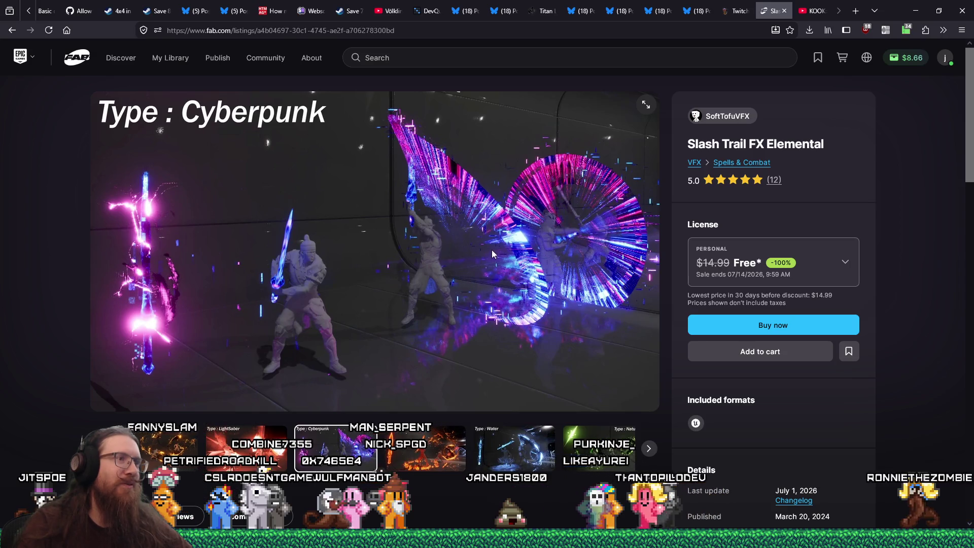
left_click(447, 448)
left_click(447, 448)
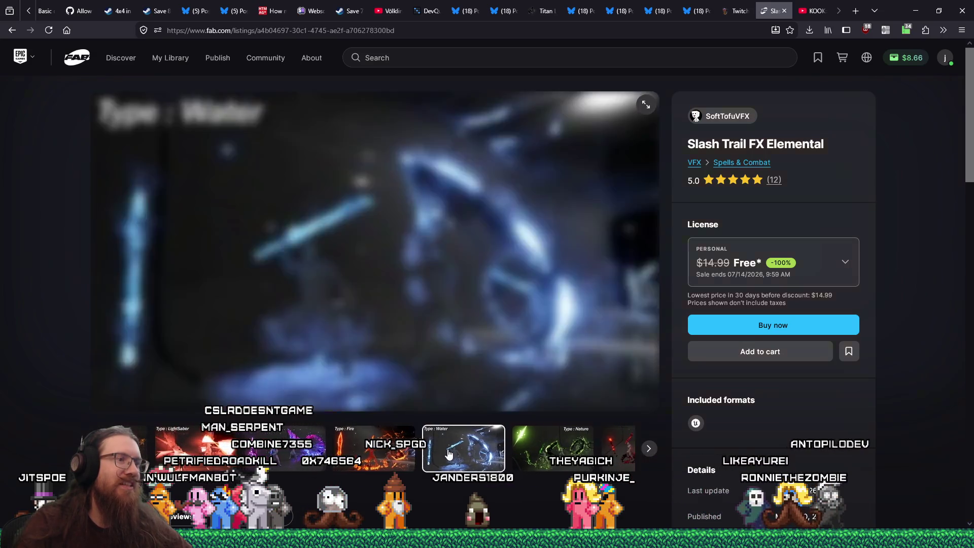
left_click(455, 452)
left_click(494, 451)
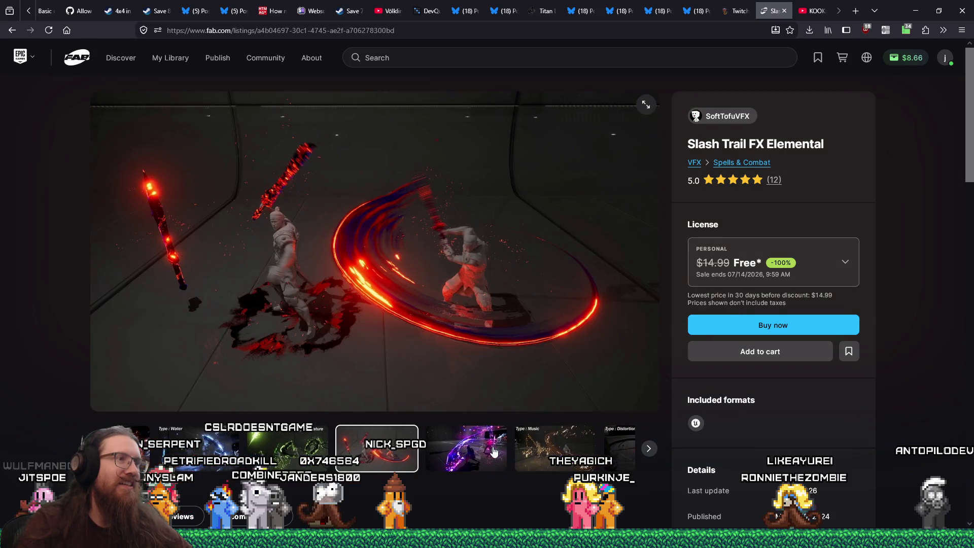
left_click(444, 445)
left_click(448, 446)
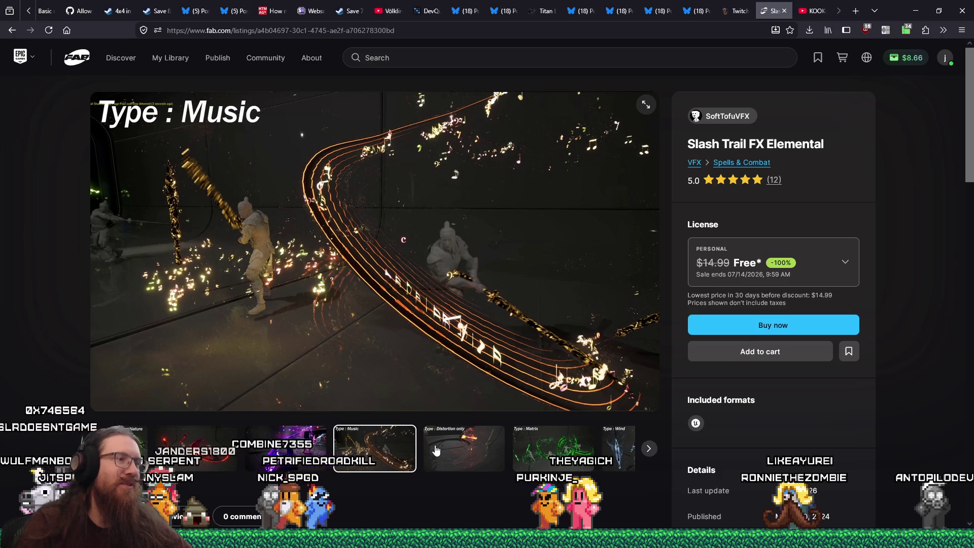
left_click(435, 450)
left_click(436, 449)
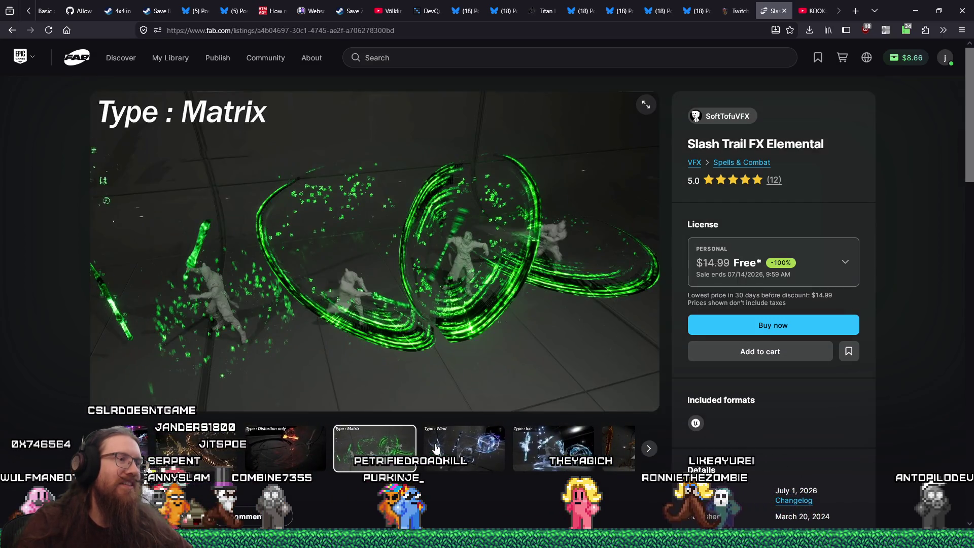
left_click(437, 448)
left_click(436, 448)
left_click(436, 448)
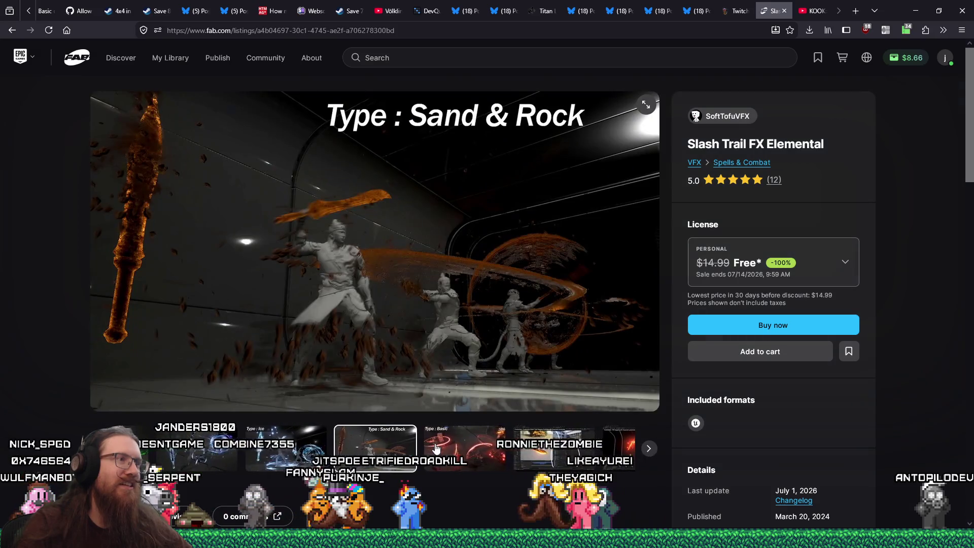
left_click(437, 448)
left_click(436, 450)
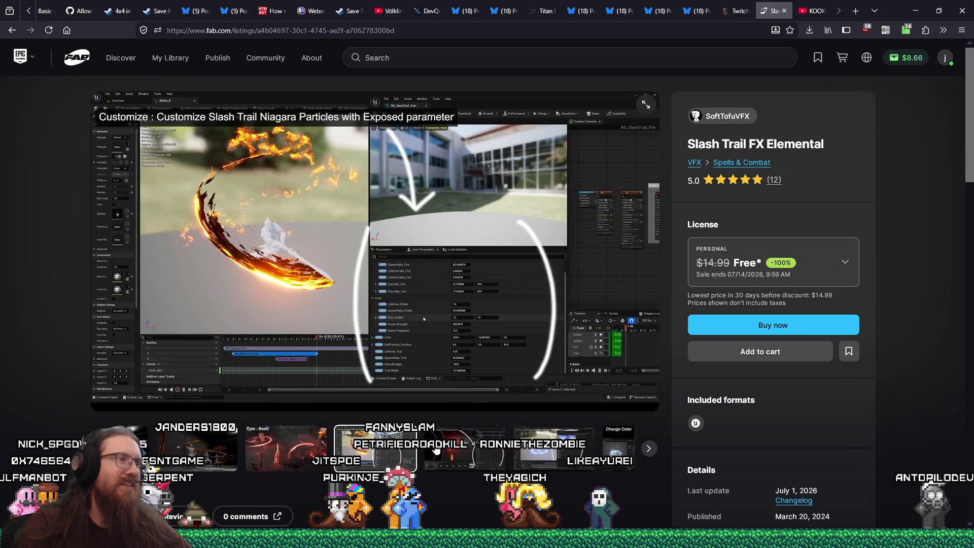
left_click(437, 450)
left_click(439, 450)
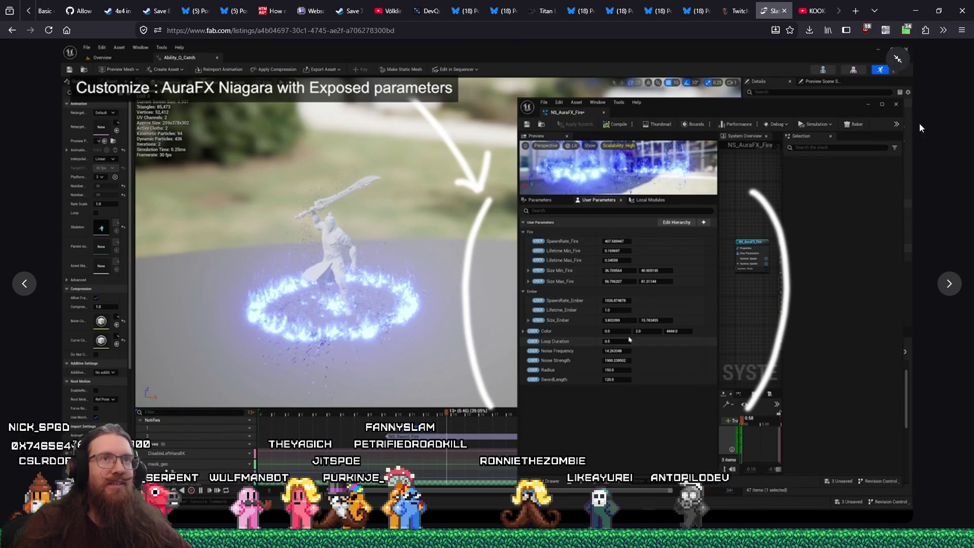
left_click(898, 58)
Step: Choose the Professional license and start a free checkout, then cancel it
left_click(827, 281)
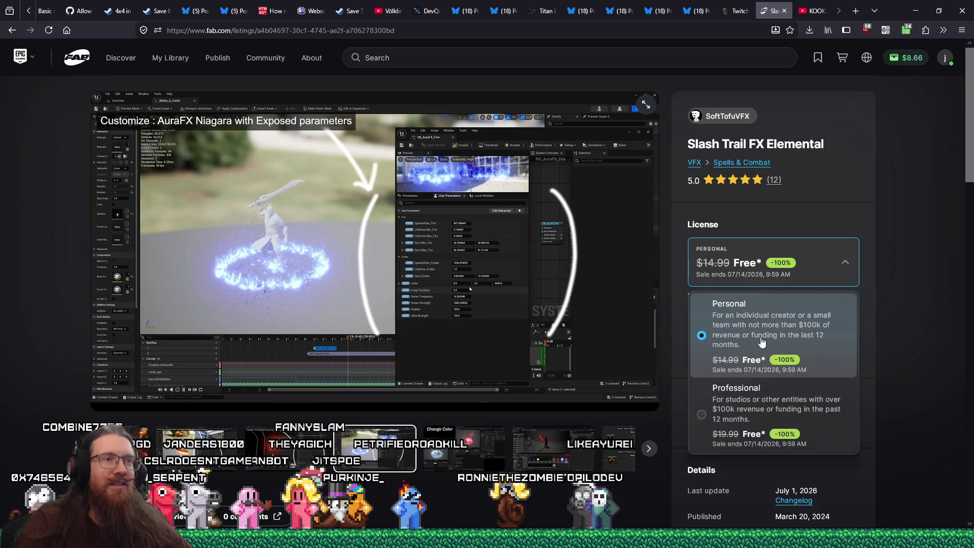
left_click(761, 401)
left_click(770, 330)
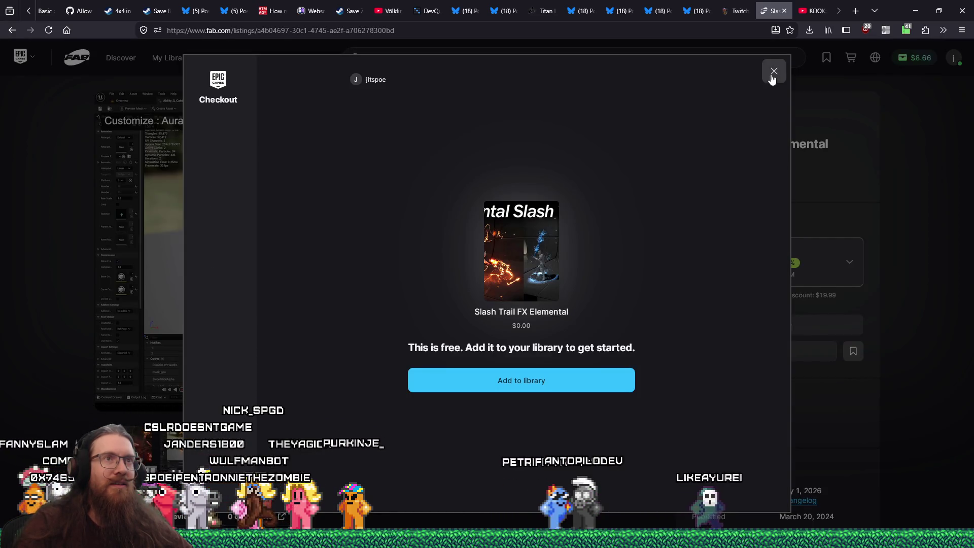
left_click(773, 74)
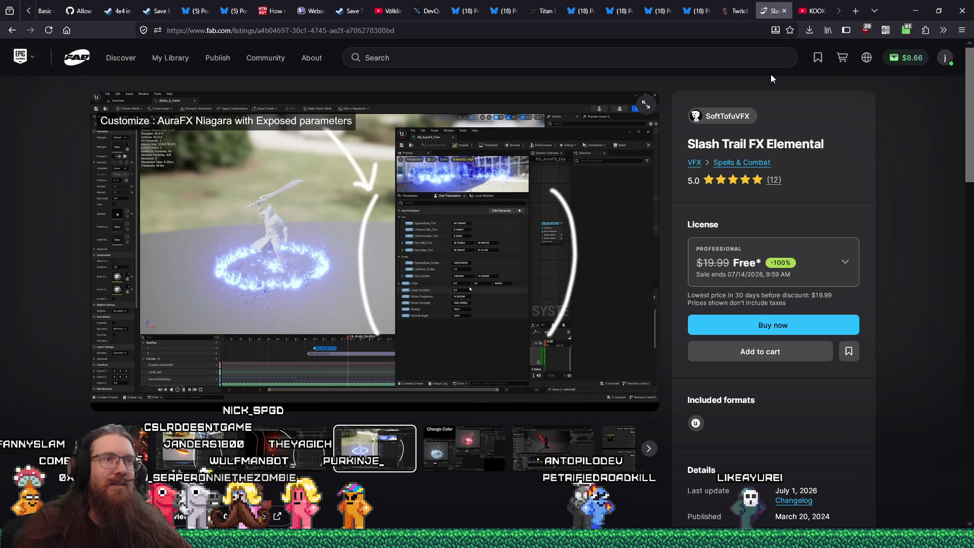
Step: Keep Professional, add Slash Trail FX Elemental to the library, and return to the offers
left_click(762, 260)
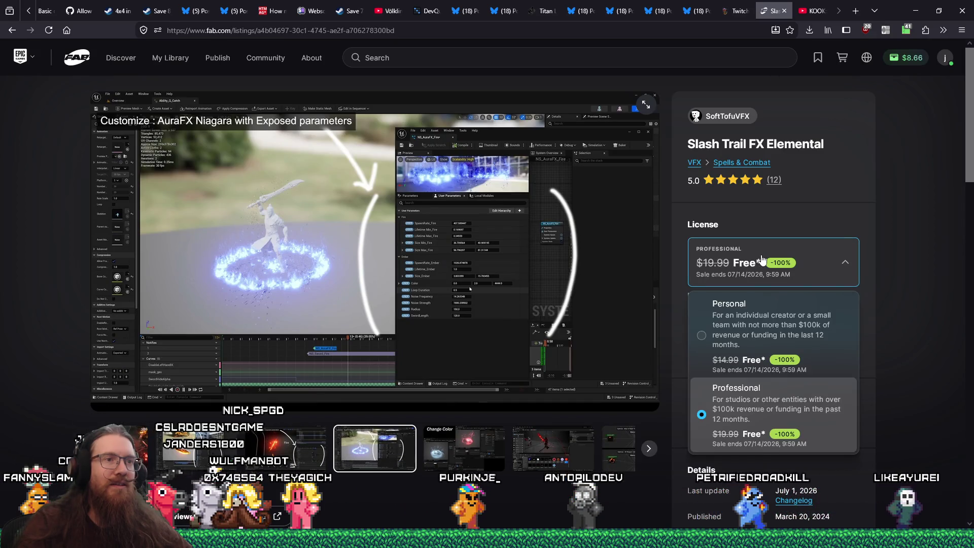
left_click(762, 260)
left_click(762, 261)
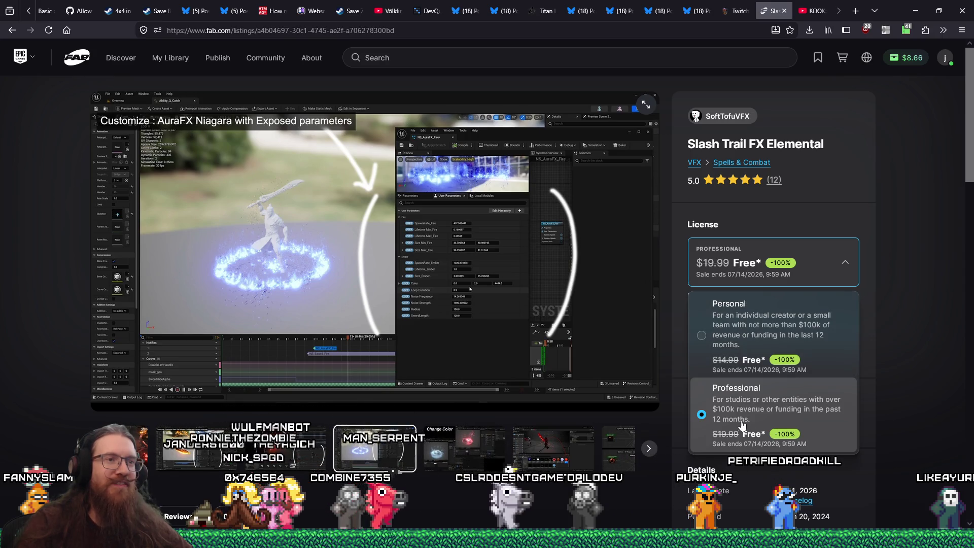
left_click(935, 376)
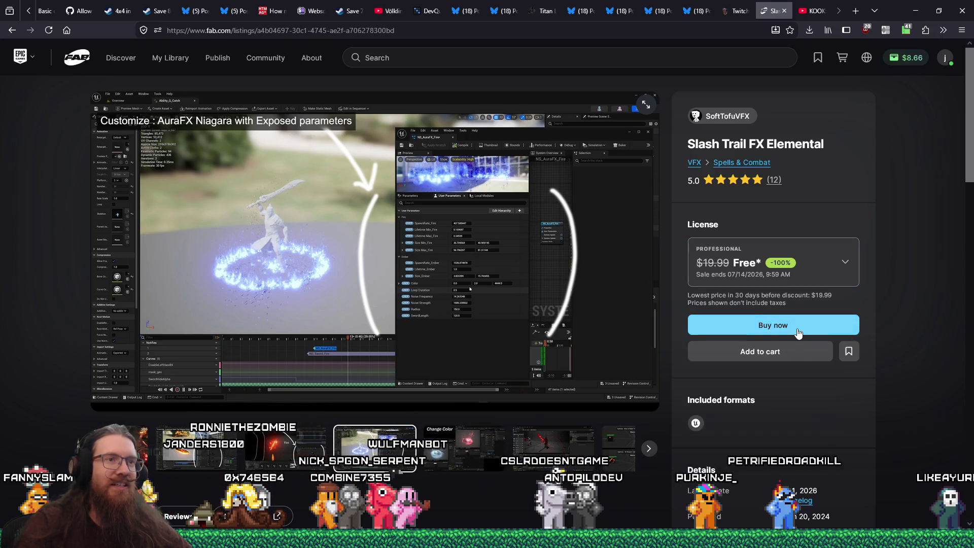
left_click(796, 328)
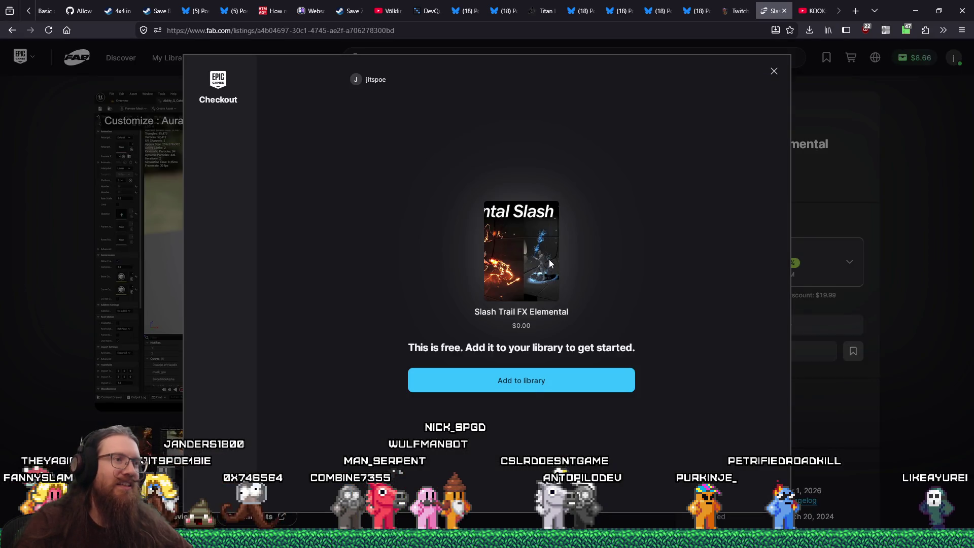
left_click(533, 389)
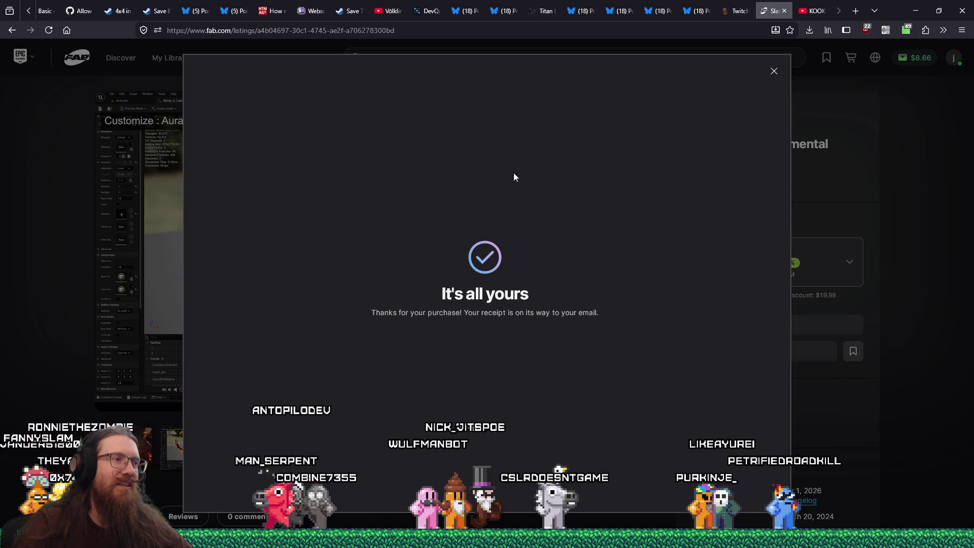
left_click(774, 71)
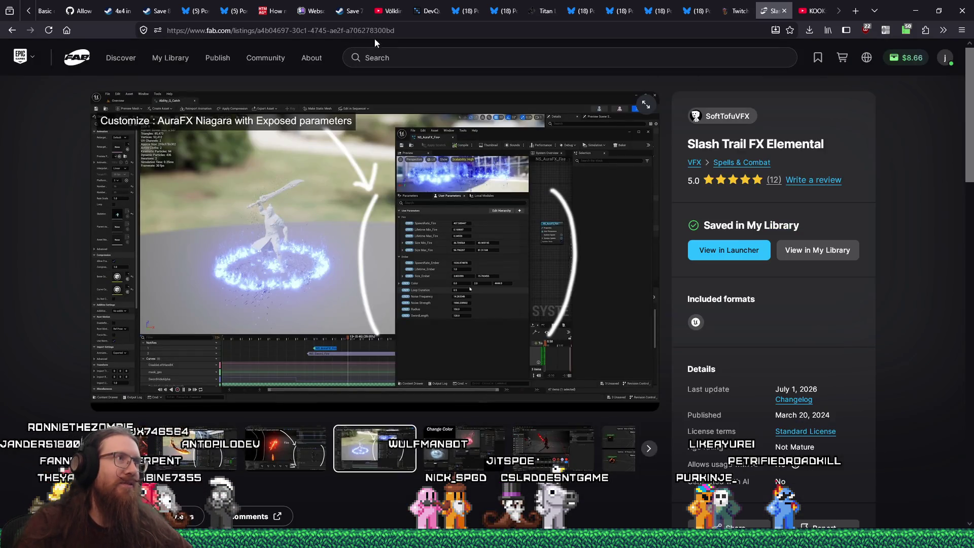
left_click(12, 29)
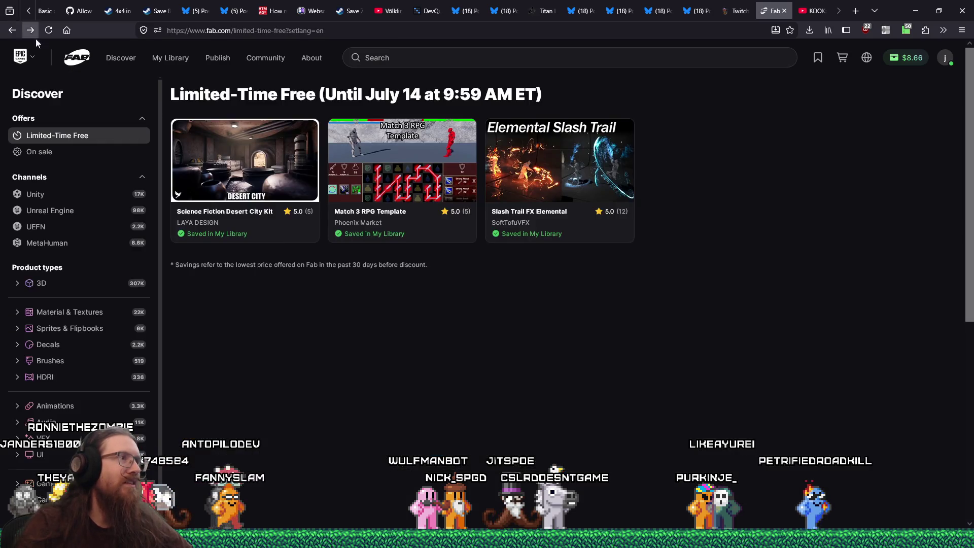
Step: Work with the offers page address, then open the Science Fiction Desert City Kit card
left_click(254, 30)
right_click(267, 30)
left_click(294, 71)
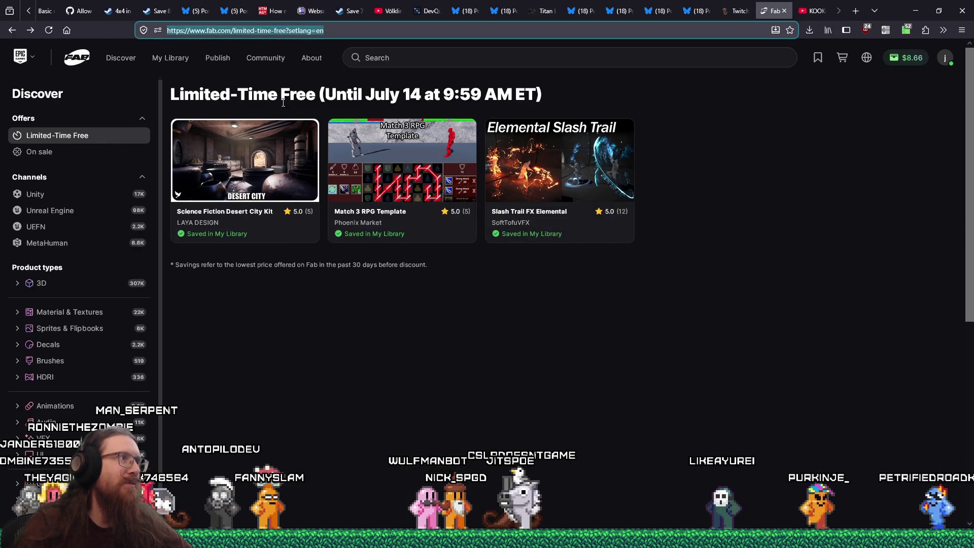
key("alt+Tab")
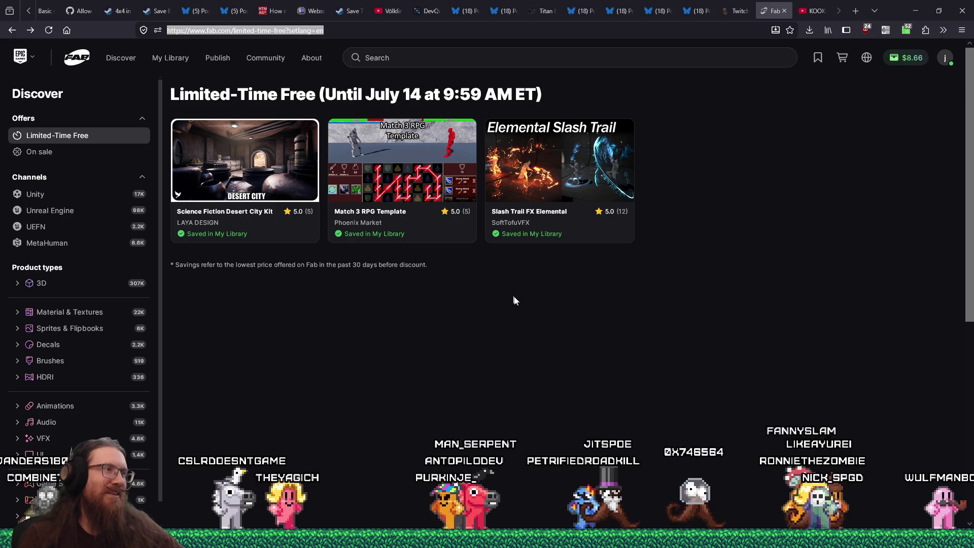
left_click(244, 170)
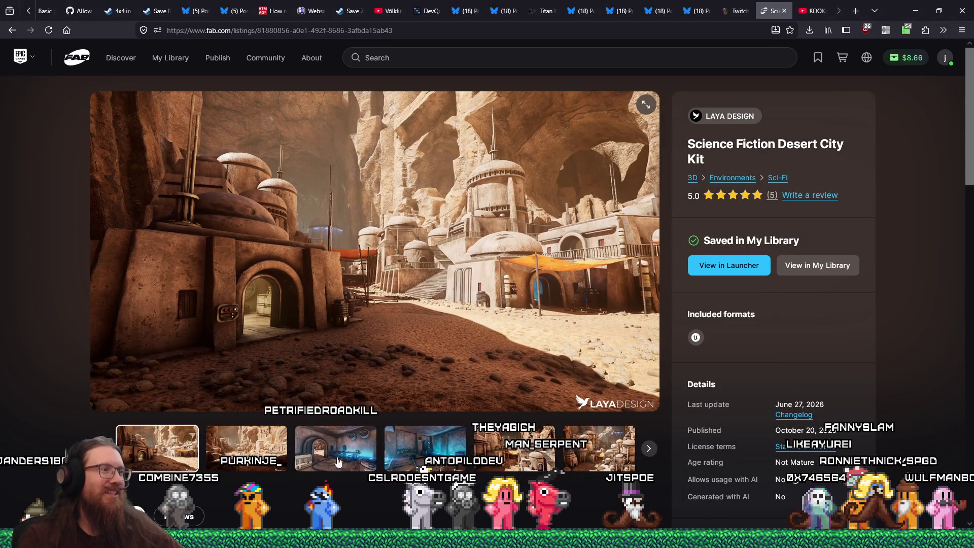
Step: Browse the blue room, dark cave, canopy corridor and domed city screenshots, enlarging the desert city one
left_click(265, 467)
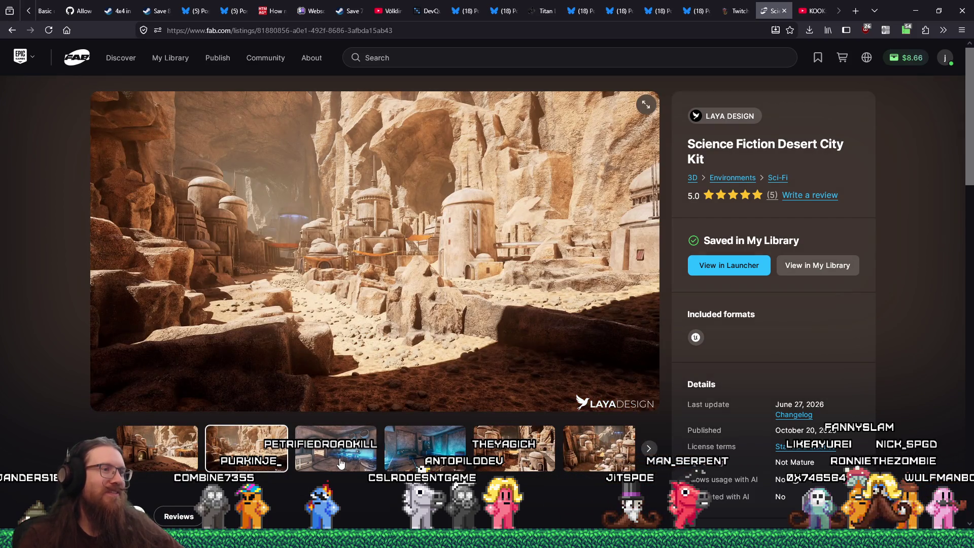
left_click(341, 463)
left_click(432, 457)
left_click(500, 452)
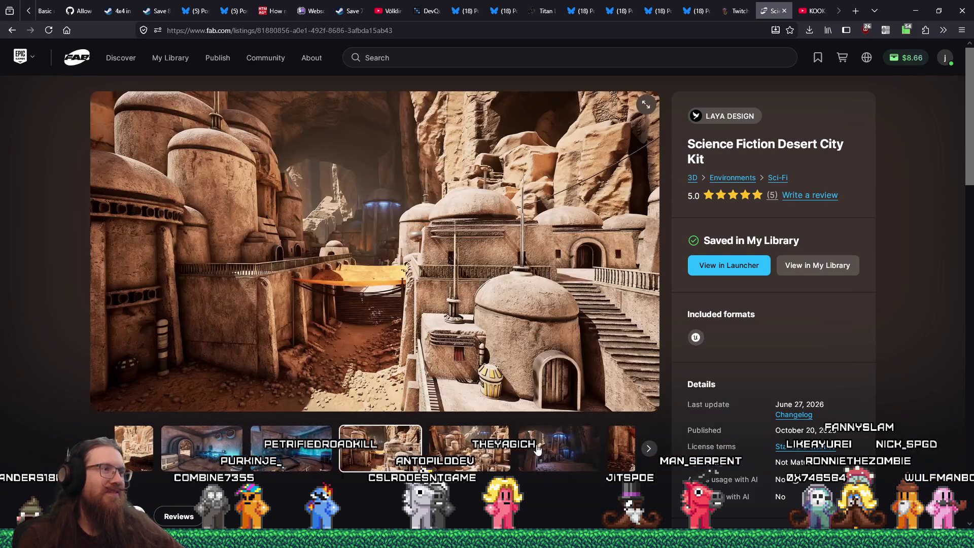
left_click(532, 450)
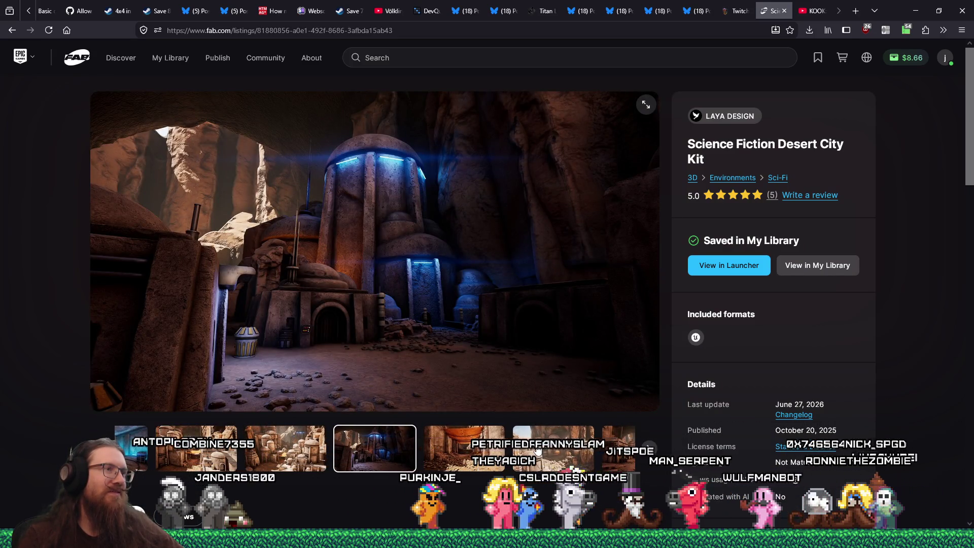
left_click(502, 453)
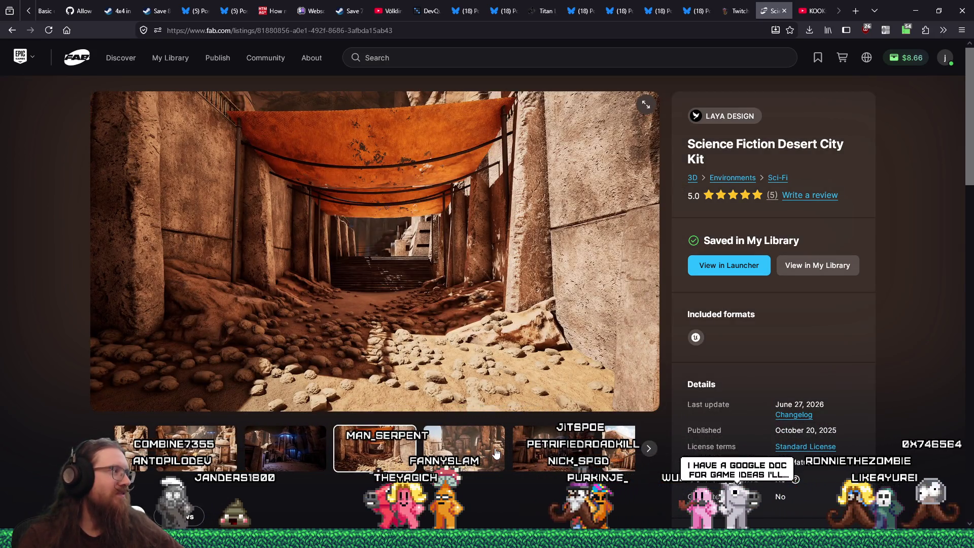
left_click(467, 452)
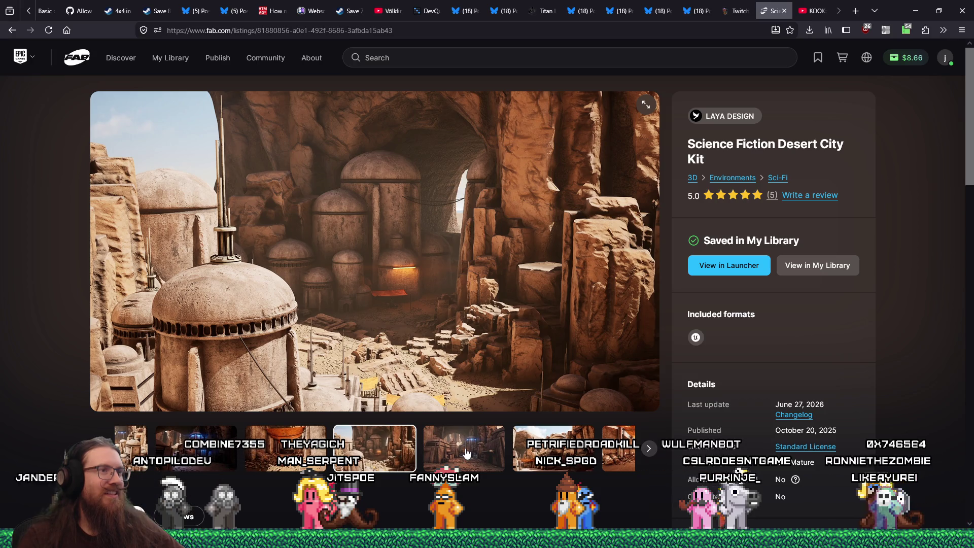
left_click(466, 453)
left_click(467, 453)
left_click(466, 454)
double_click(466, 453)
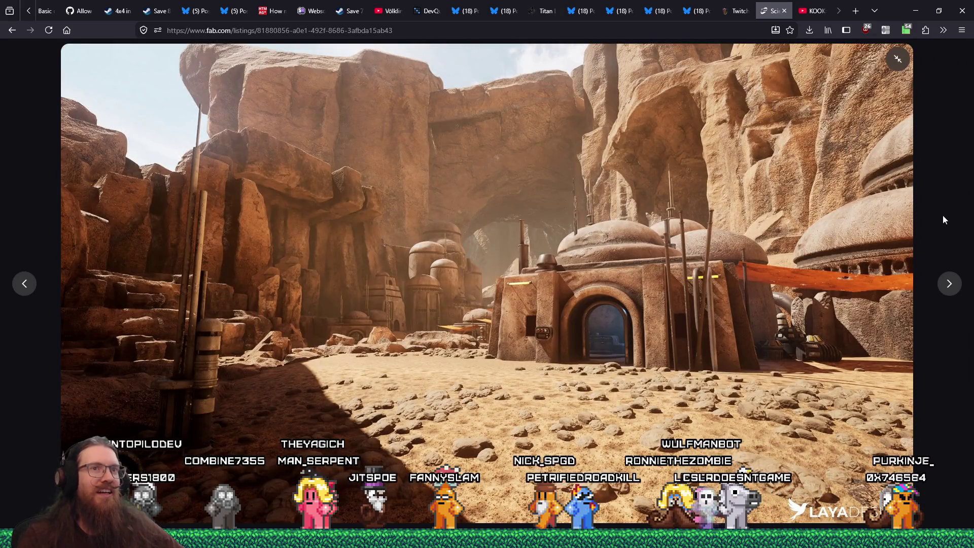
left_click(896, 62)
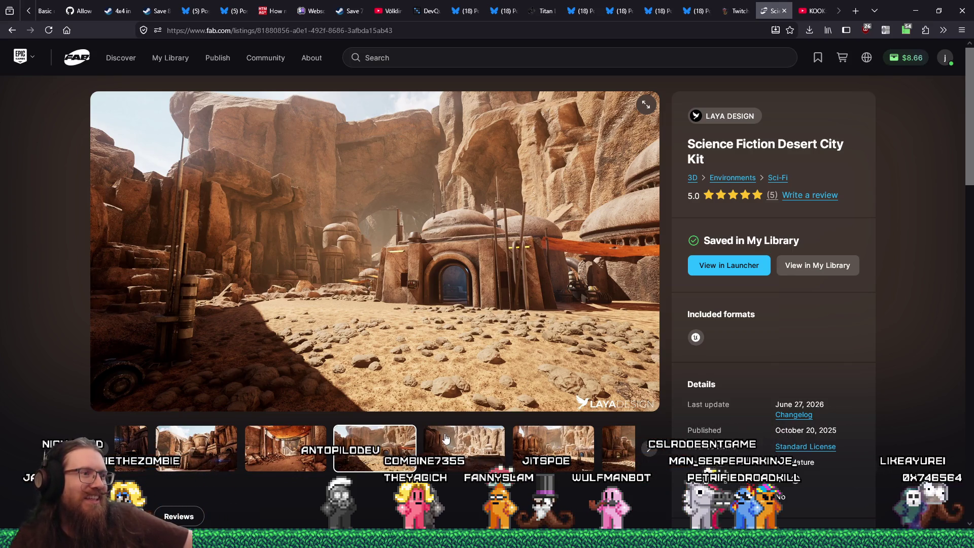
Step: View the canyon city, orange-awning and arch room screenshots, then close the Desert City Kit tab
left_click(456, 440)
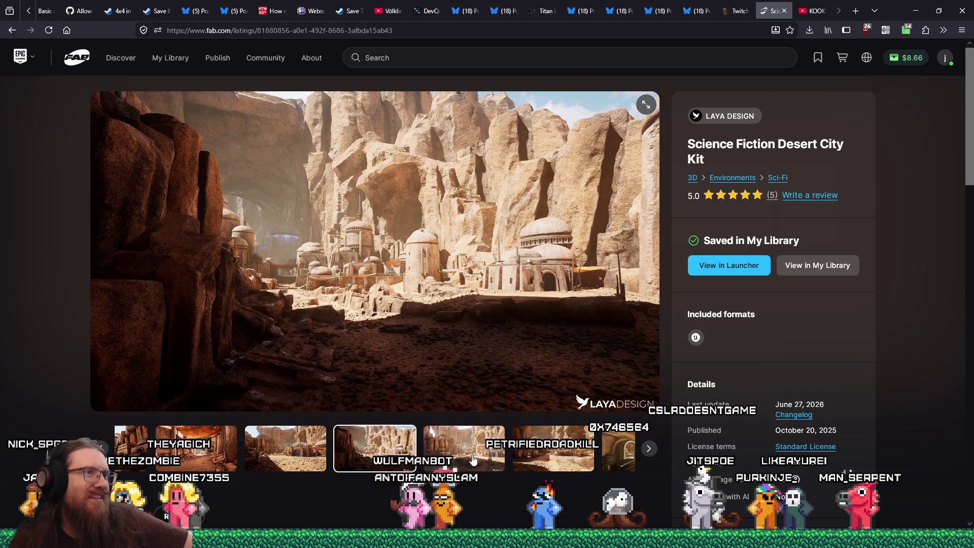
left_click(543, 467)
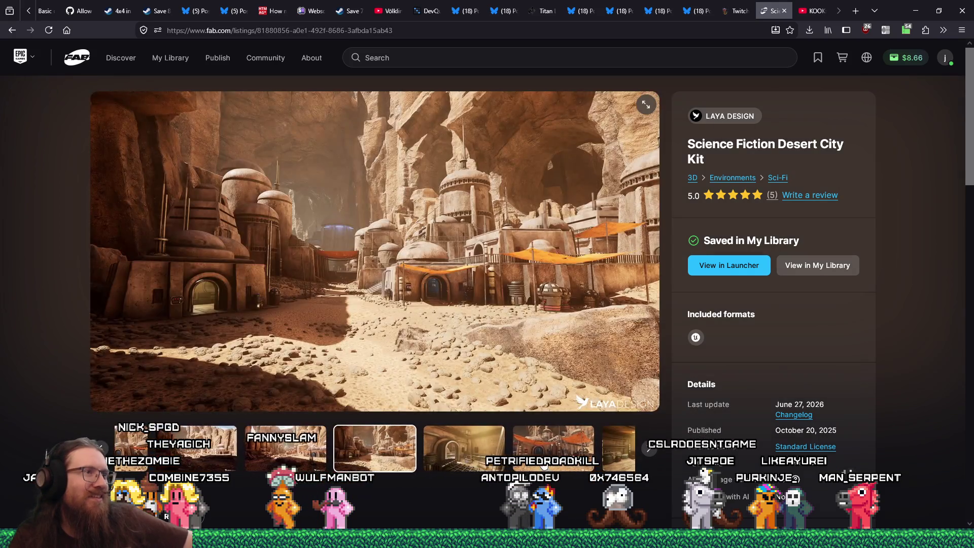
left_click(500, 450)
left_click(472, 447)
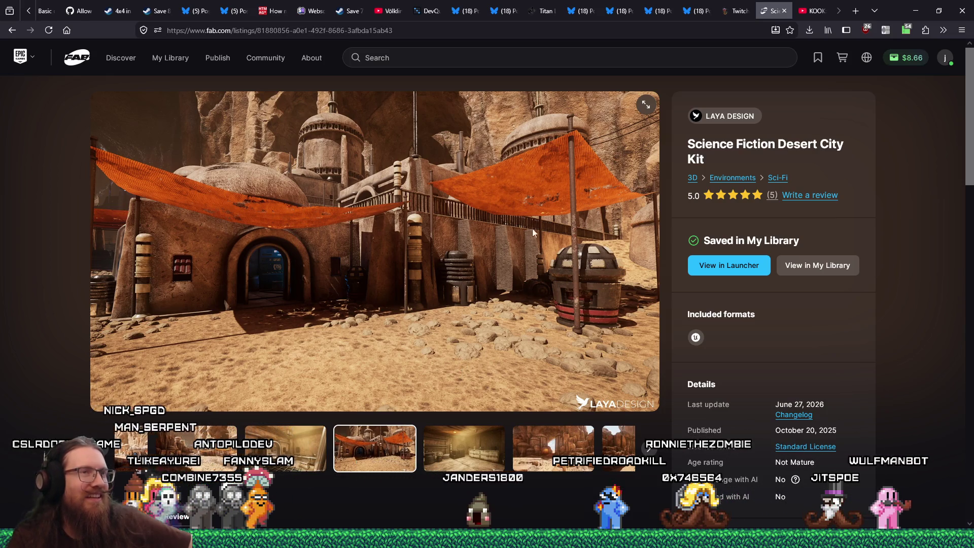
left_click(785, 10)
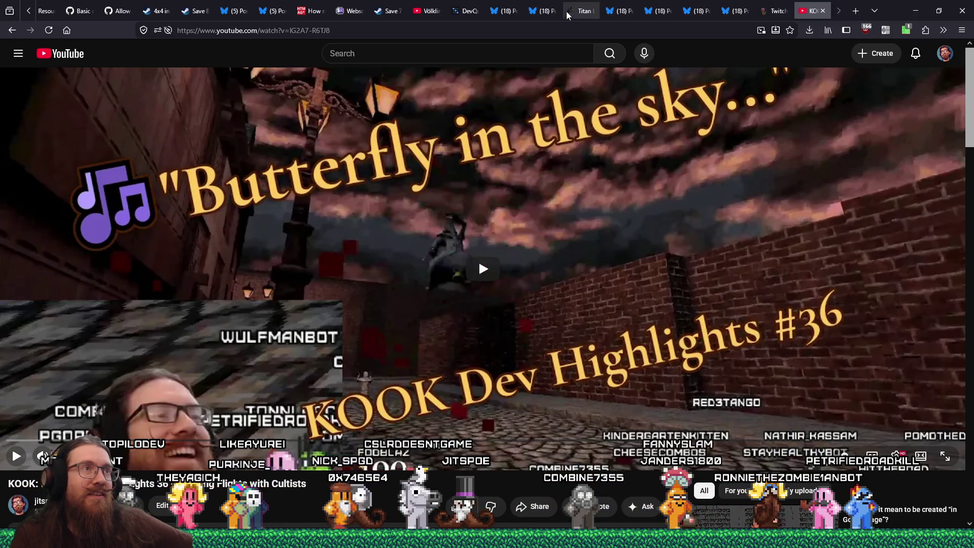
Step: Switch to the Titan Library tab
left_click(580, 13)
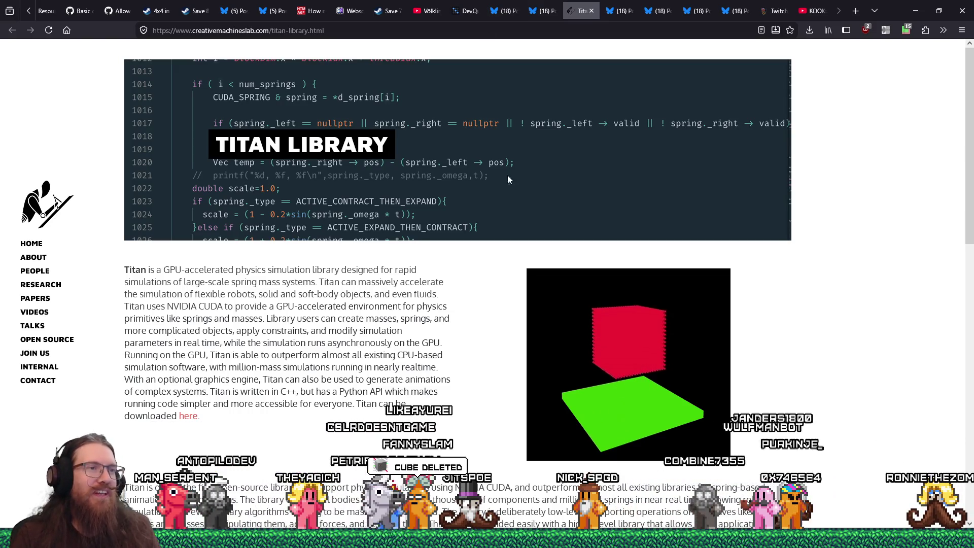
Step: Read through the Titan Library page from Creative Machines Lab, then begin bookmarking it
scroll(642, 410, "down", 4)
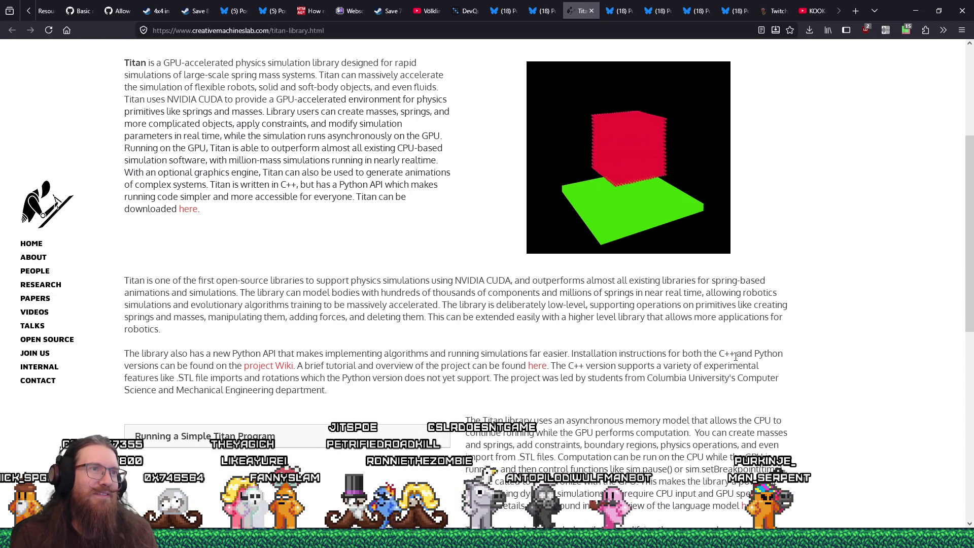
scroll(736, 359, "up", 3)
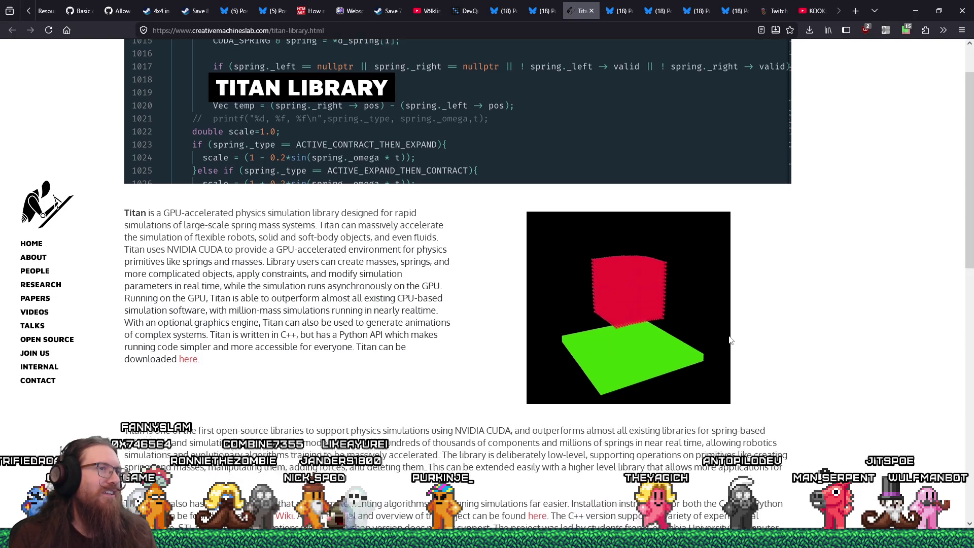
scroll(730, 340, "down", 3)
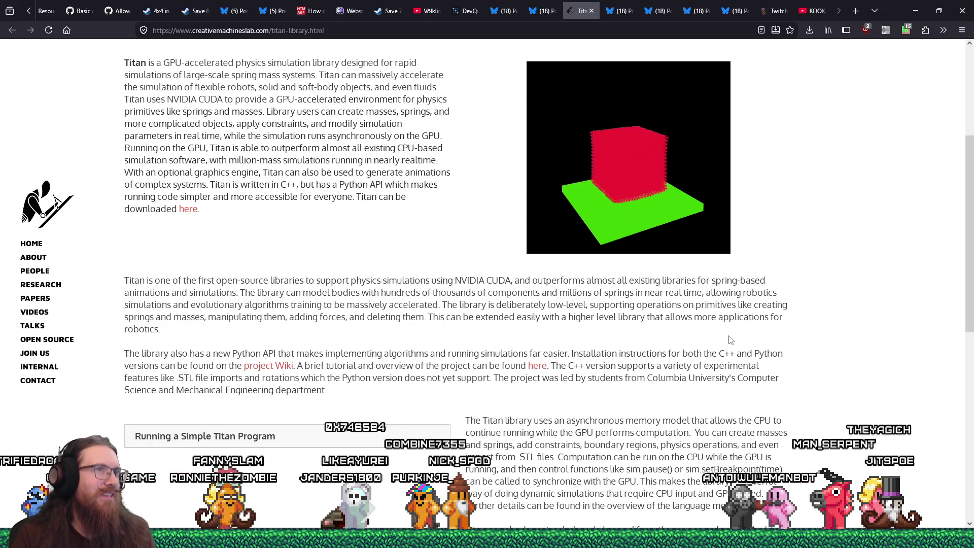
scroll(731, 340, "down", 5)
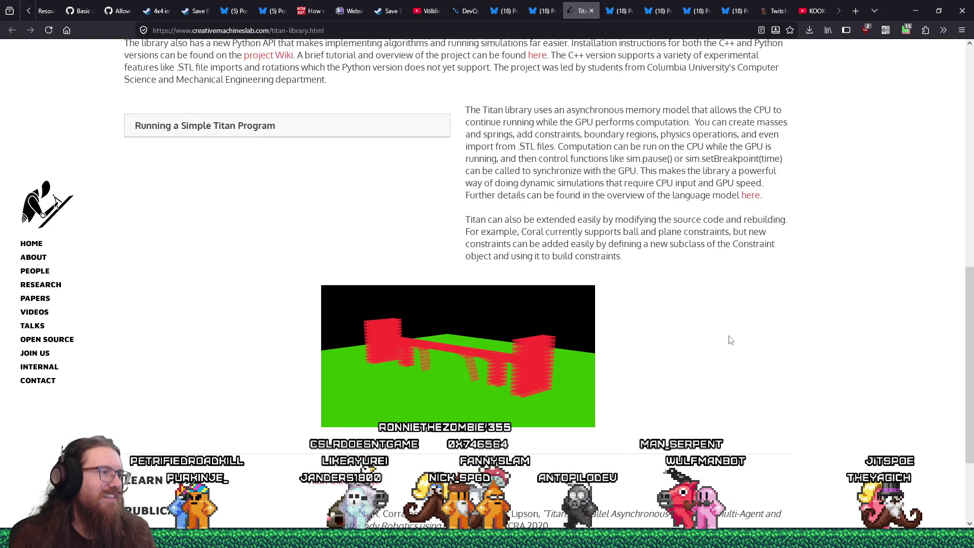
scroll(730, 340, "down", 2)
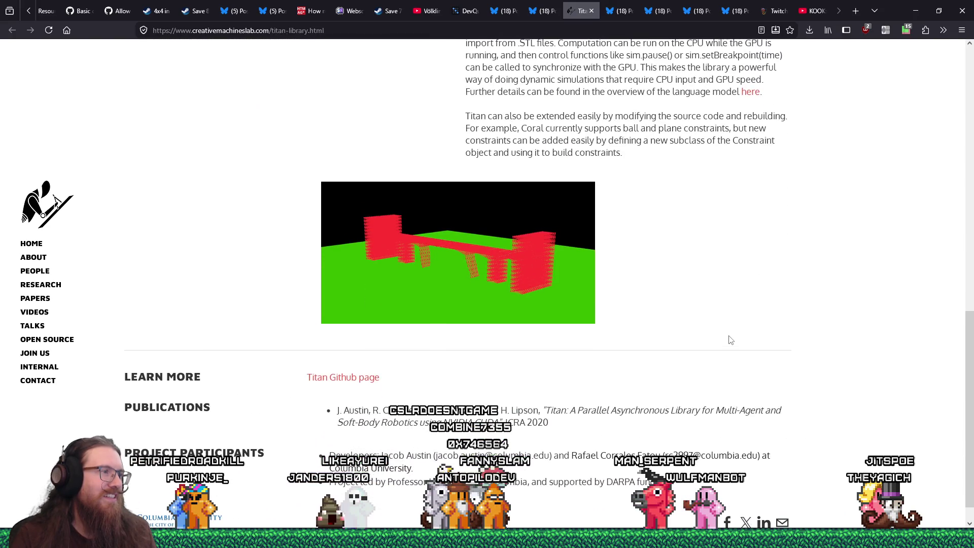
scroll(730, 340, "down", 1)
scroll(731, 340, "up", 8)
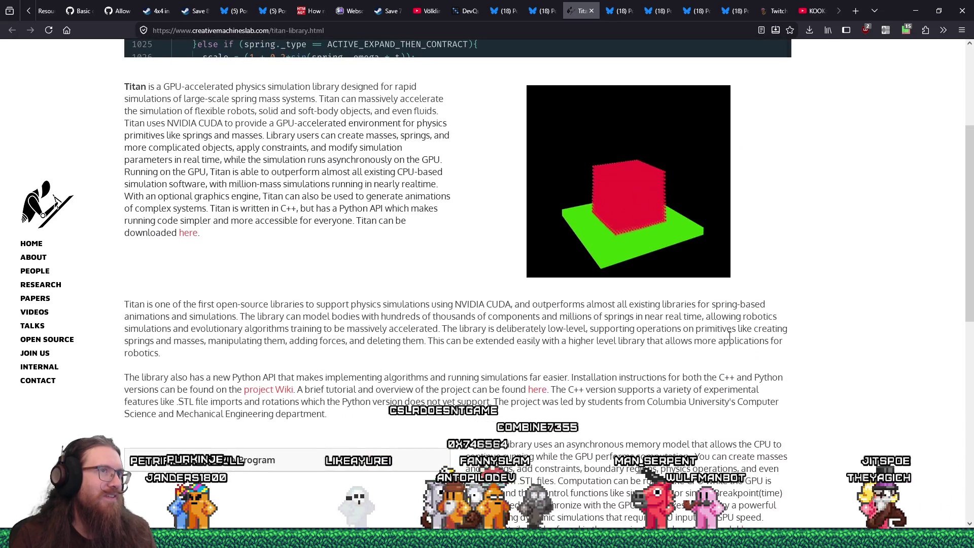
left_click(790, 31)
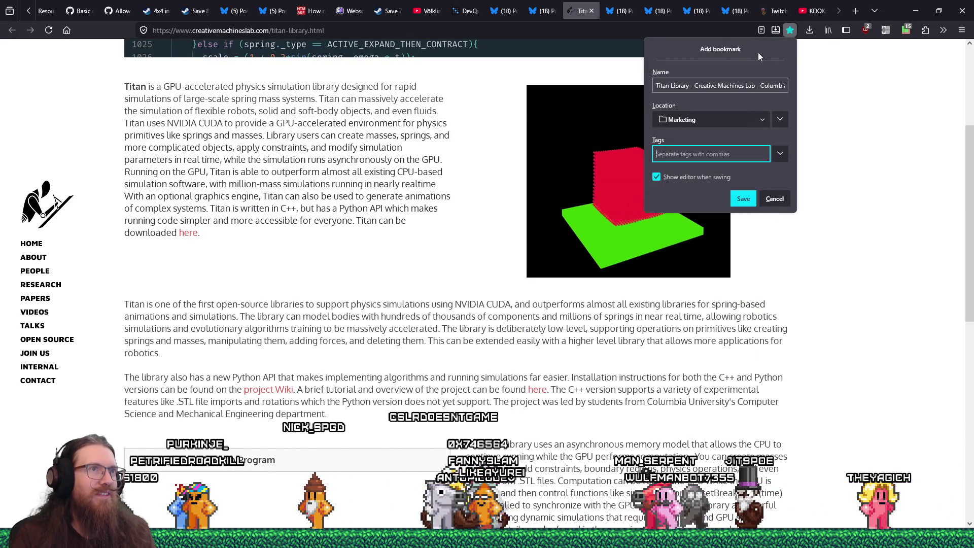
Step: File the Titan Library bookmark in the Physics folder and tag it 'physics'
left_click(737, 119)
left_click(705, 188)
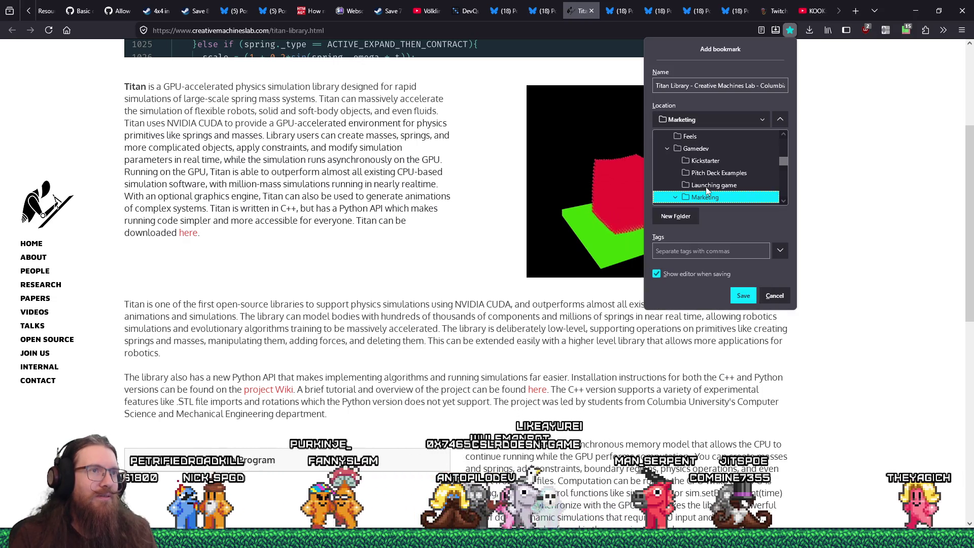
left_click(709, 153)
scroll(708, 155, "down", 4)
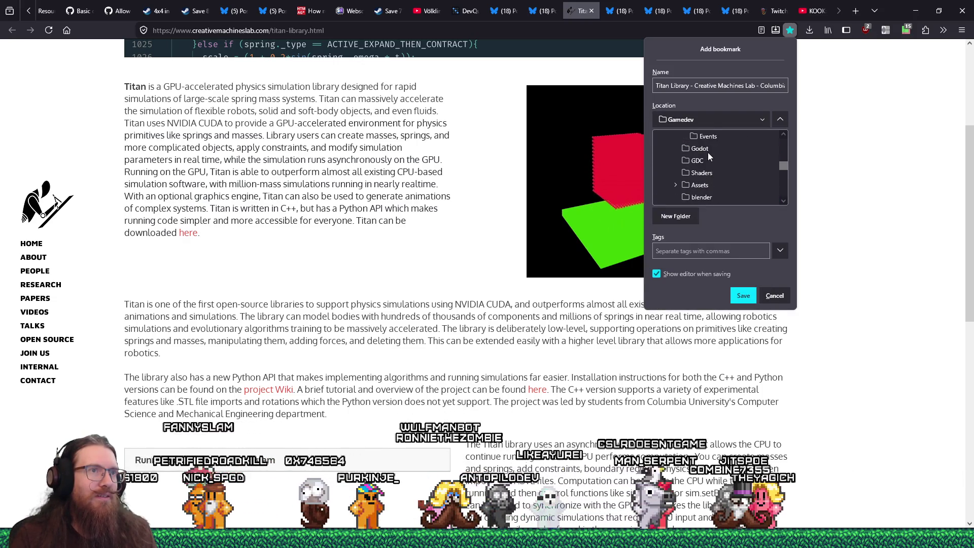
left_click(700, 198)
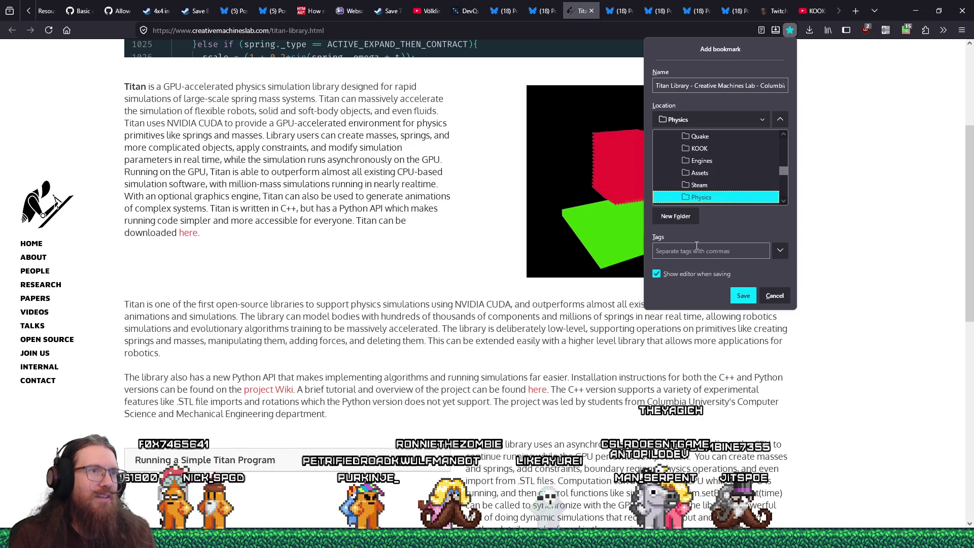
left_click(696, 249)
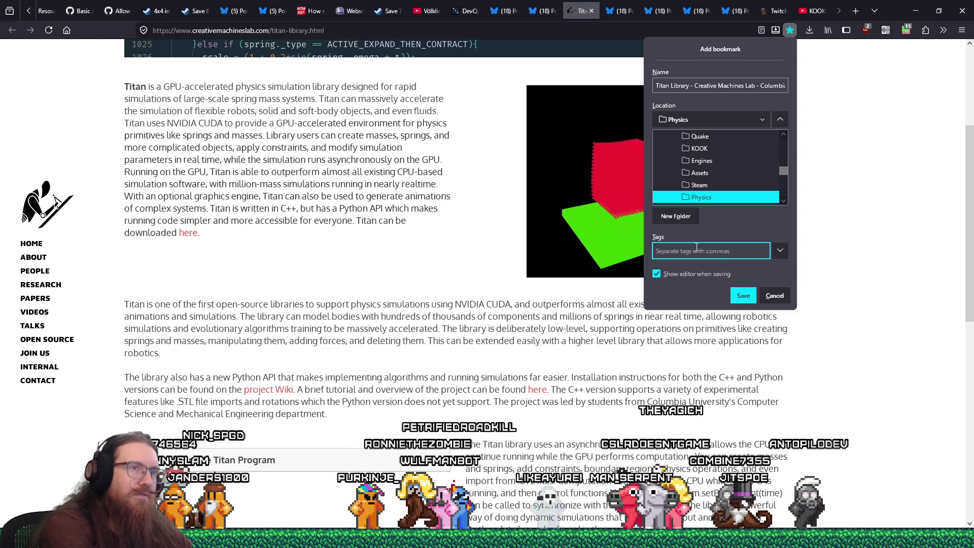
type("physics")
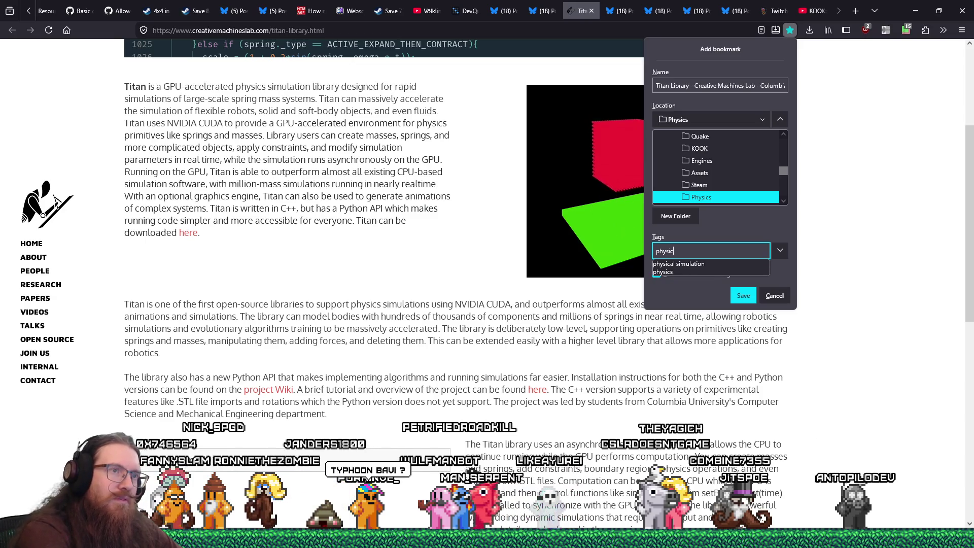